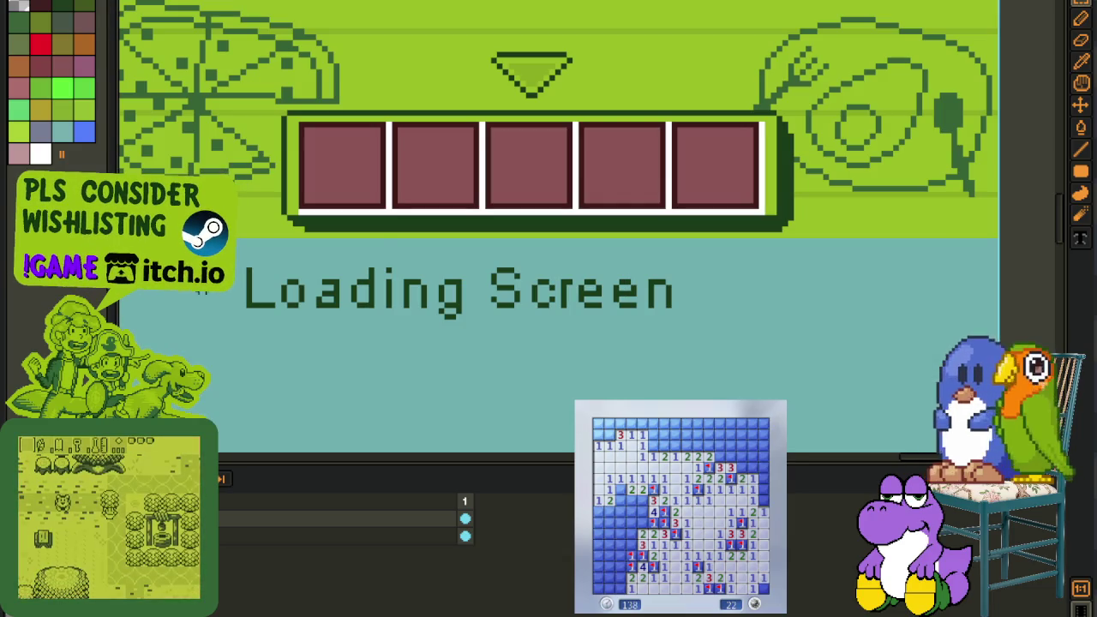
- Marquee the Loading Screen title and nudge it right and up to centre it in the teal area
left_click_drag(206, 252, 799, 398)
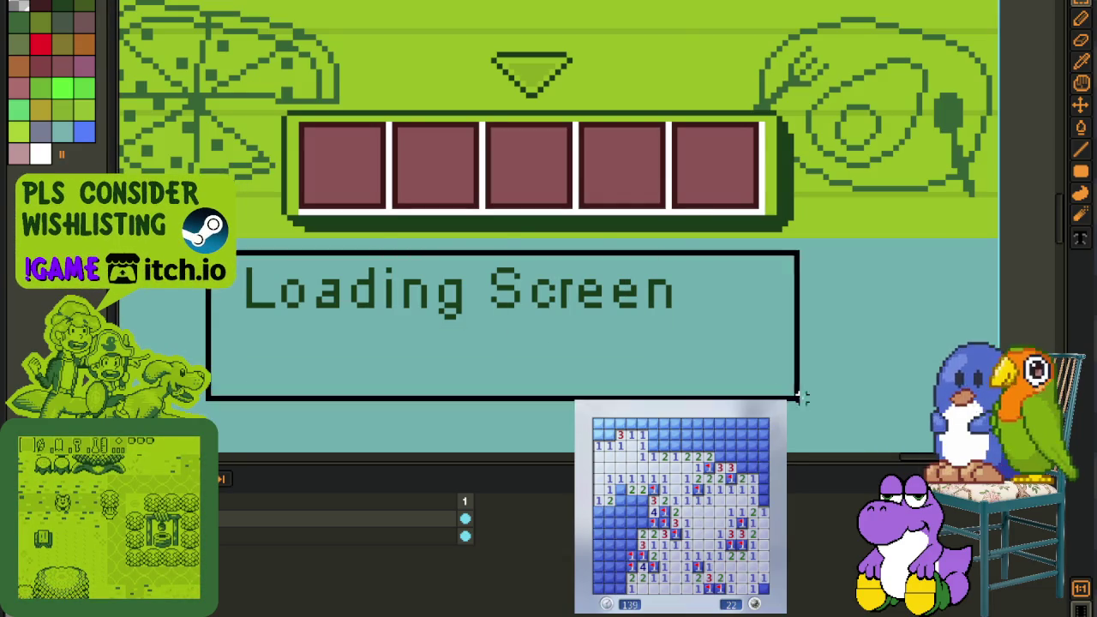
key("Right")
key("Right")
key("Right")
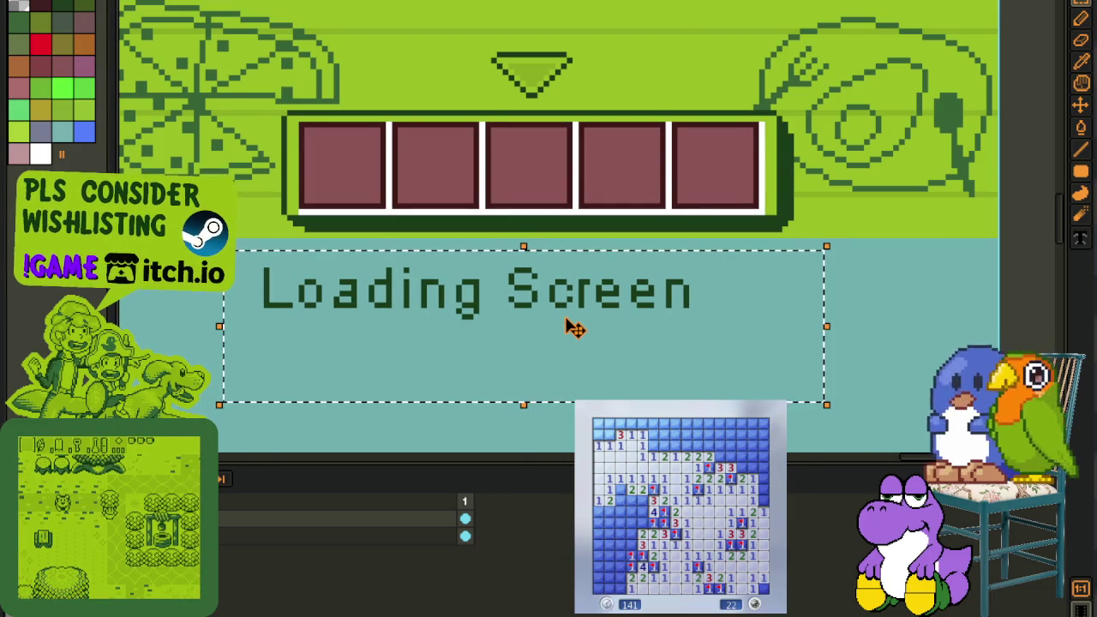
key("Right")
key("Right")
key("Right")
key("Up")
key("Up")
key("Up")
key("Right")
key("Right")
key("Right")
key("Right")
key("Right")
key("ctrl+d")
- Merge the title layer down into the layer beneath it
right_click(210, 505)
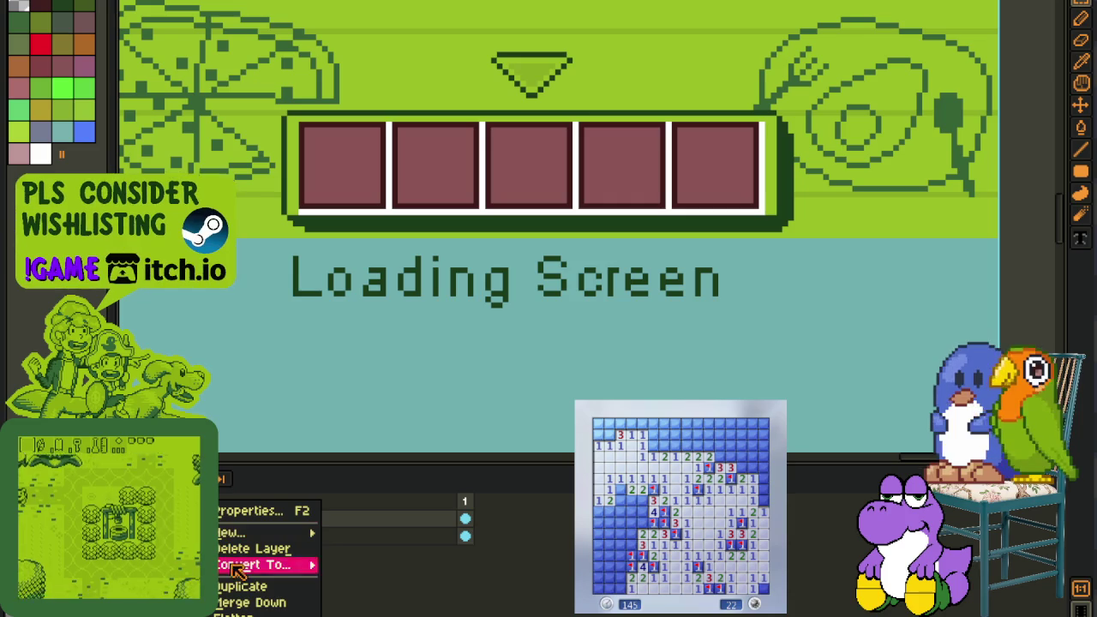
left_click(248, 602)
scroll(358, 353, "down", 2)
scroll(358, 353, "down", 1)
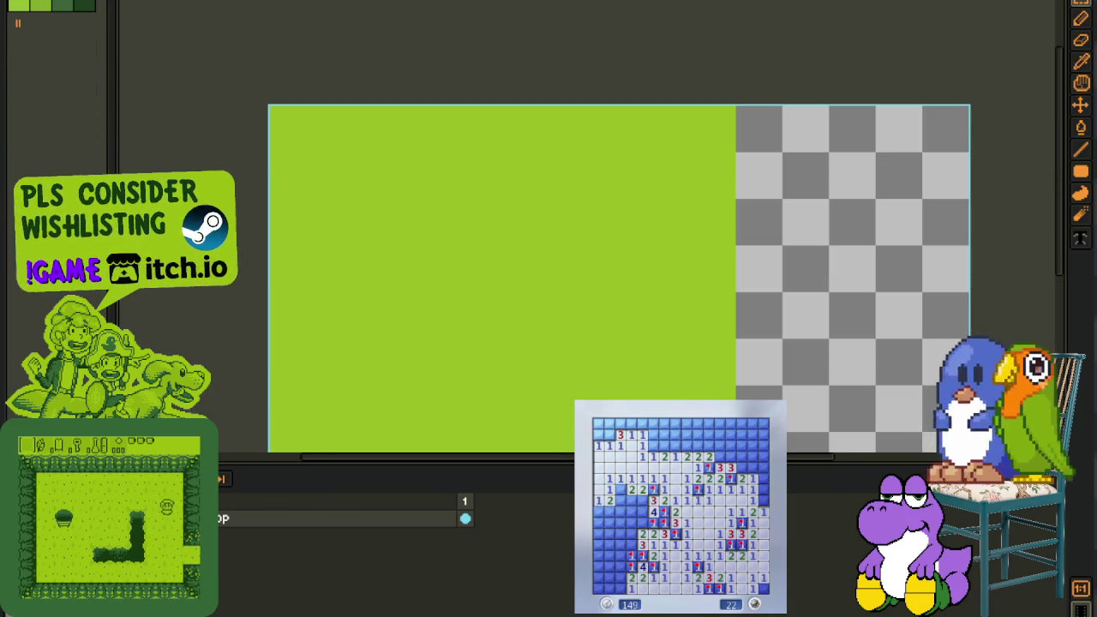
- Copy the green fill to the clipboard and switch to the screen atlas document
key("Tab")
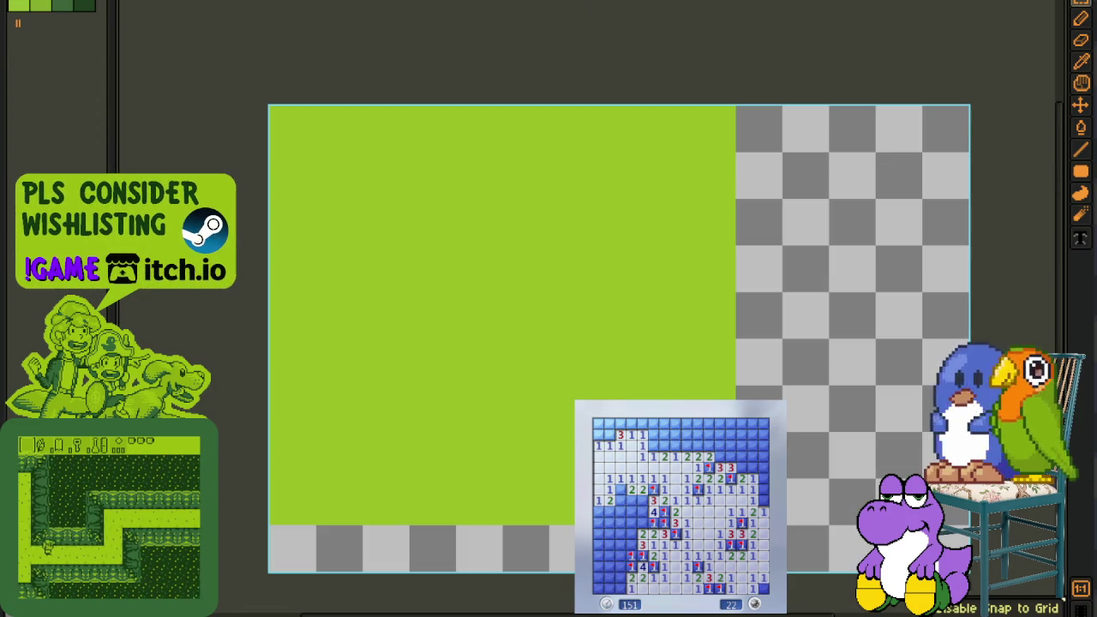
key("Delete")
key("ctrl+z")
key("ctrl+w")
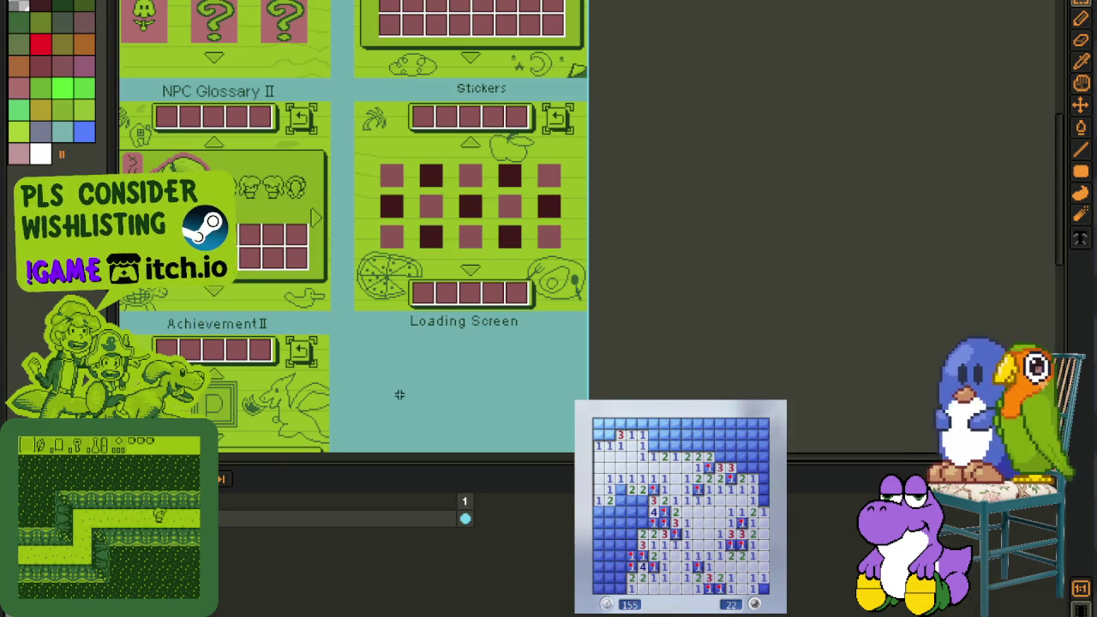
scroll(458, 321, "up", 2)
scroll(458, 320, "up", 1)
key("Tab")
scroll(490, 336, "up", 2)
- Paste the green rectangle into the atlas and commit it under the Loading Screen label
key("ctrl+v")
mouse_move(544, 299)
left_mouse_down()
mouse_move(495, 424)
mouse_move(539, 360)
mouse_move(485, 465)
mouse_move(526, 472)
left_mouse_up()
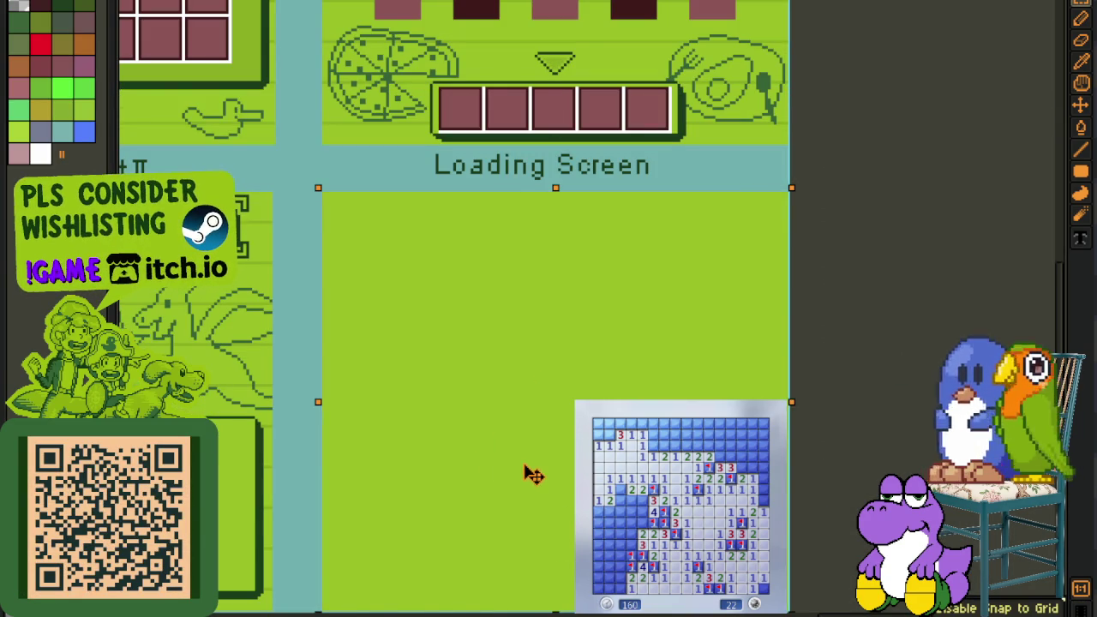
left_click(882, 325)
scroll(882, 326, "down", 2)
scroll(882, 326, "down", 2)
key("Tab")
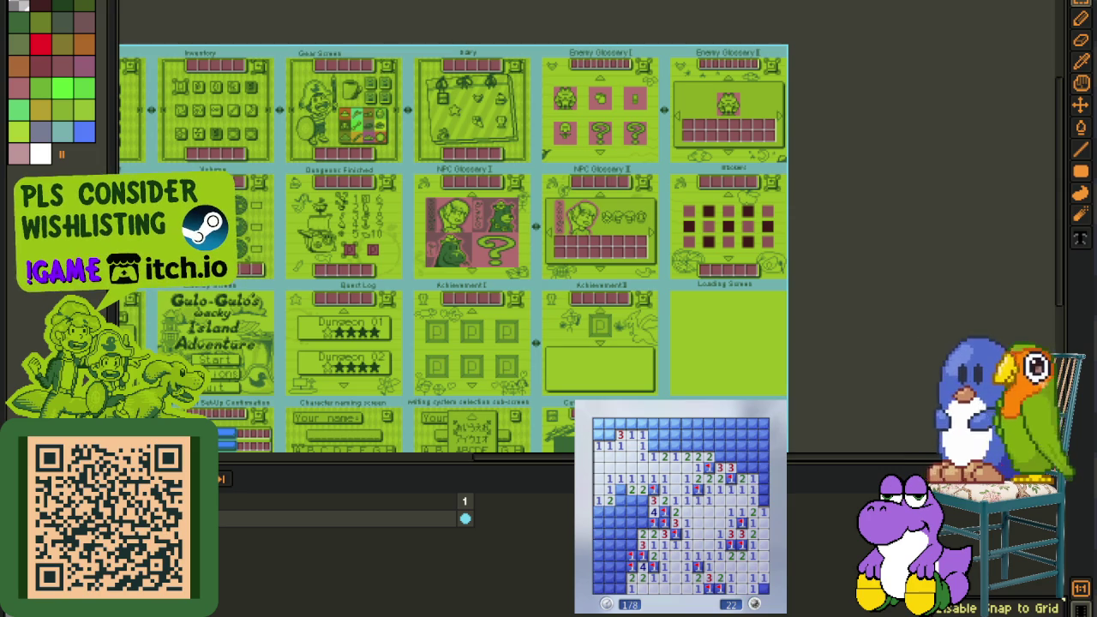
key("ctrl+Tab")
- Close the green sprite, choosing Save in the warning dialog
key("ctrl+w")
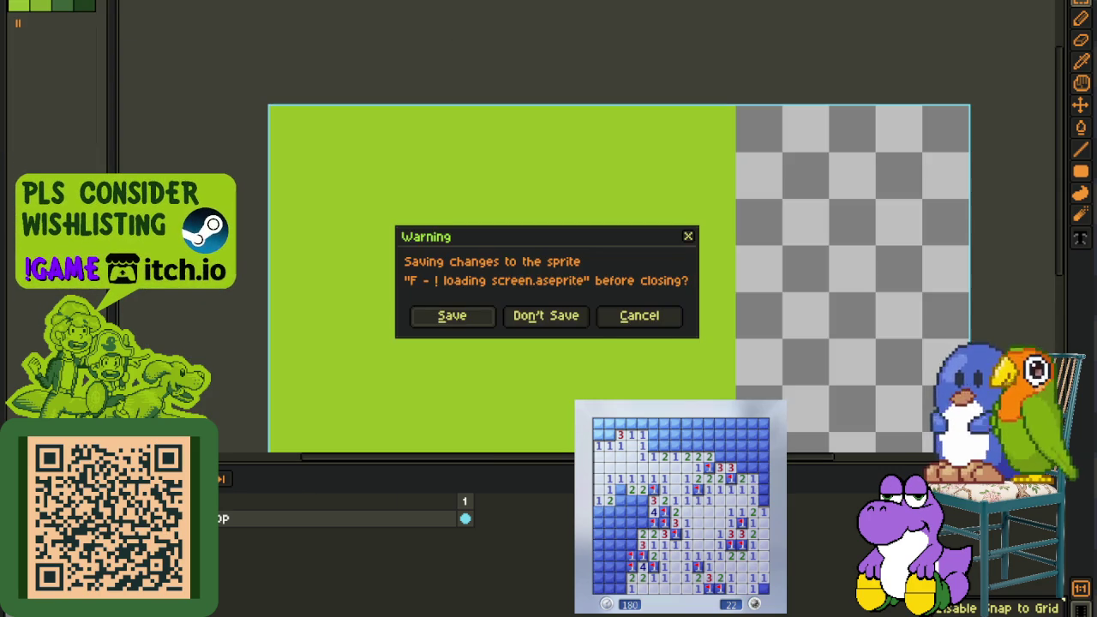
left_click(463, 317)
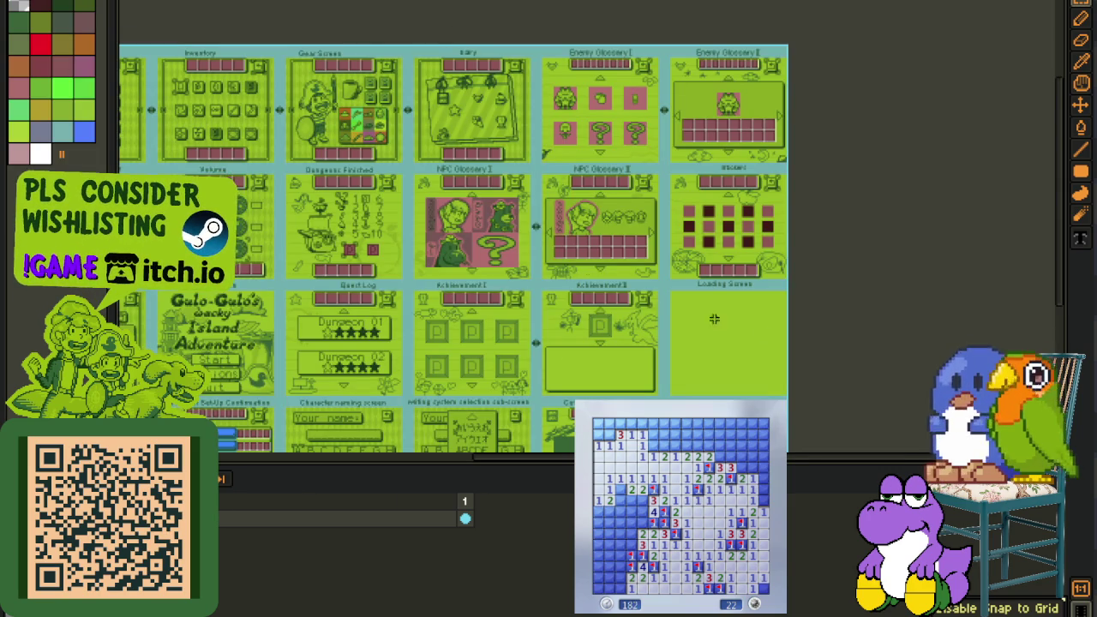
scroll(771, 262, "down", 1)
scroll(688, 232, "up", 2)
scroll(611, 147, "up", 1)
scroll(605, 160, "down", 1)
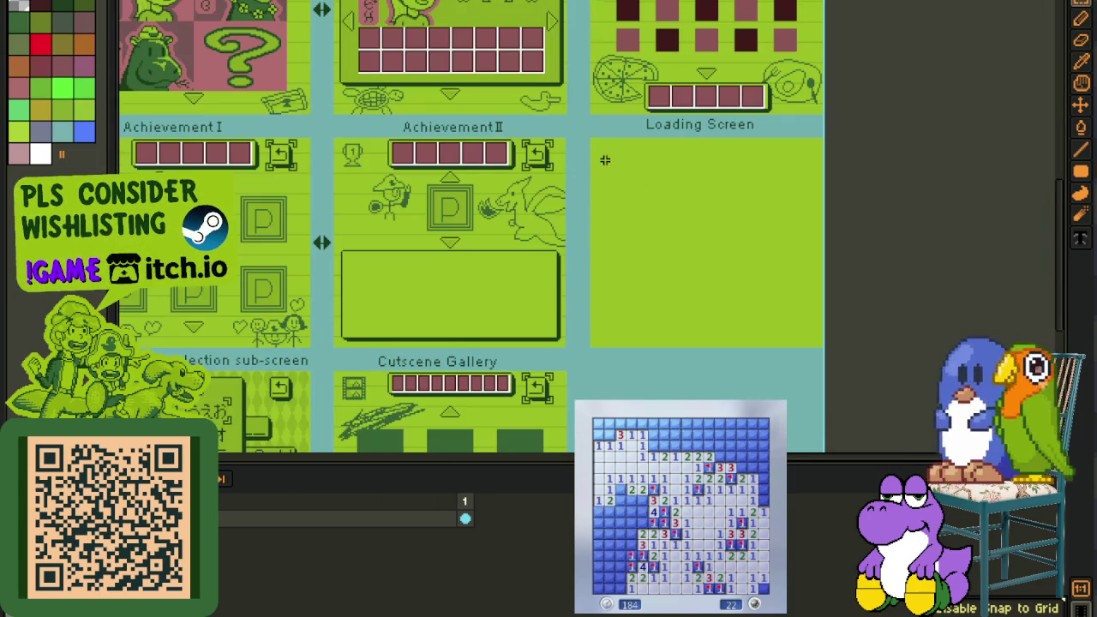
- Pan across the atlas to view the left and right screen tiles
key("Tab")
scroll(600, 155, "up", 1)
scroll(582, 128, "down", 2)
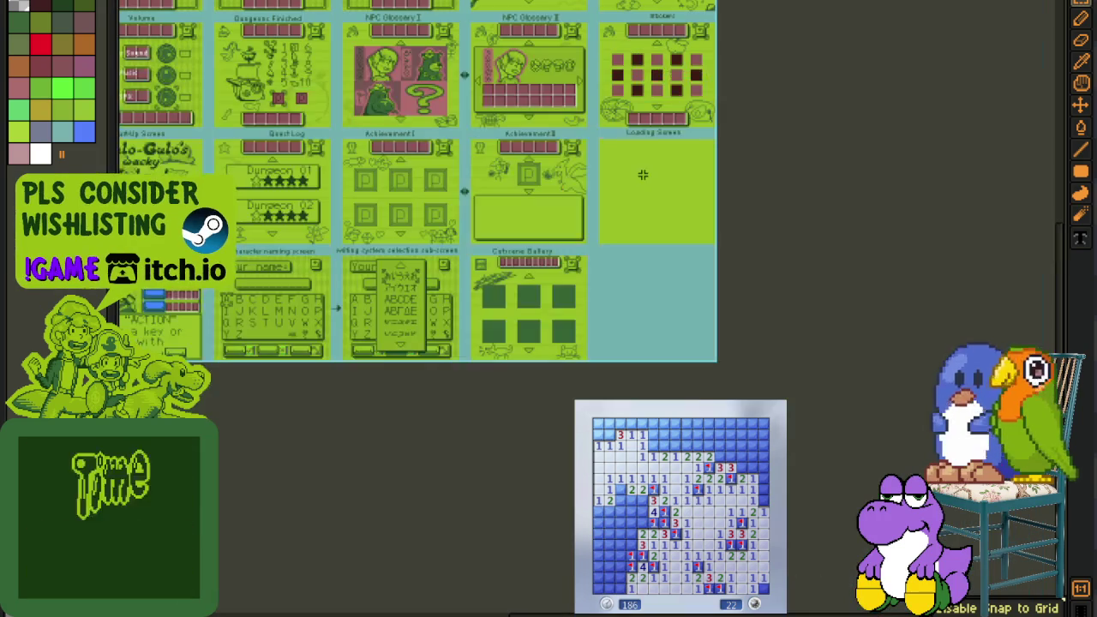
mouse_move(627, 179)
left_mouse_down()
mouse_move(670, 321)
mouse_move(754, 370)
left_mouse_up()
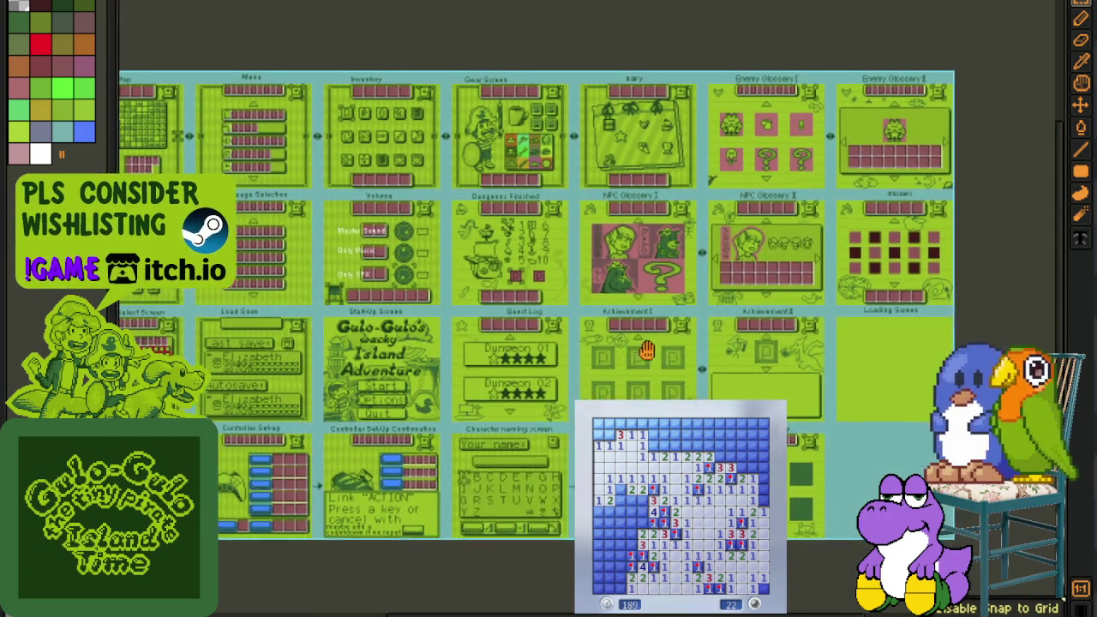
mouse_move(535, 367)
left_mouse_down()
mouse_move(632, 333)
mouse_move(639, 342)
left_mouse_up()
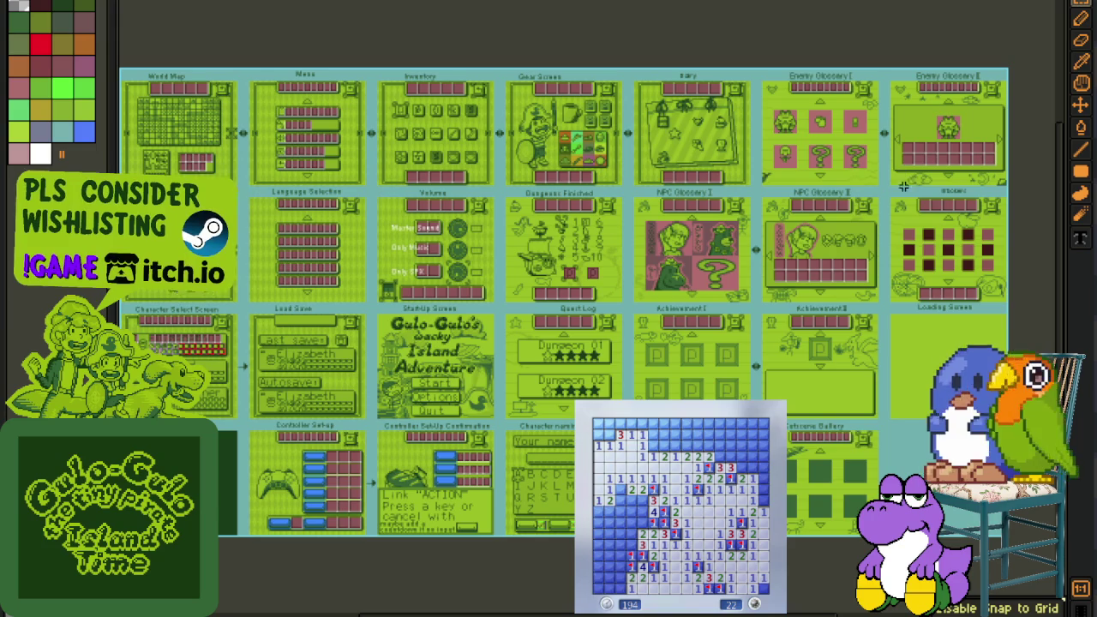
left_click_drag(928, 292, 785, 285)
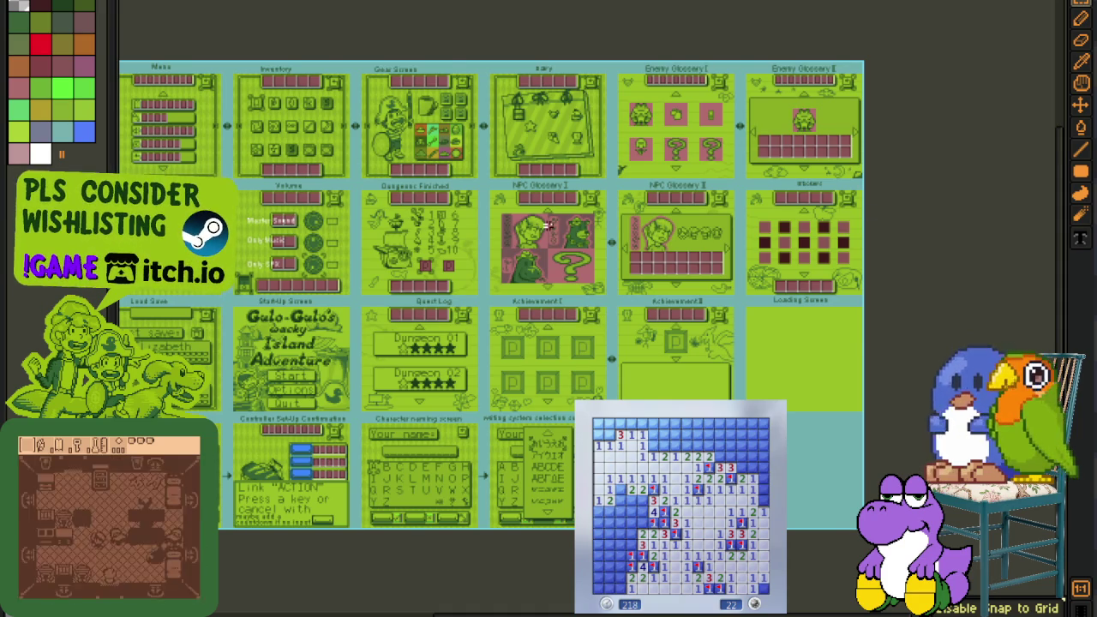
scroll(548, 225, "up", 3)
scroll(544, 257, "up", 3)
scroll(538, 298, "up", 3)
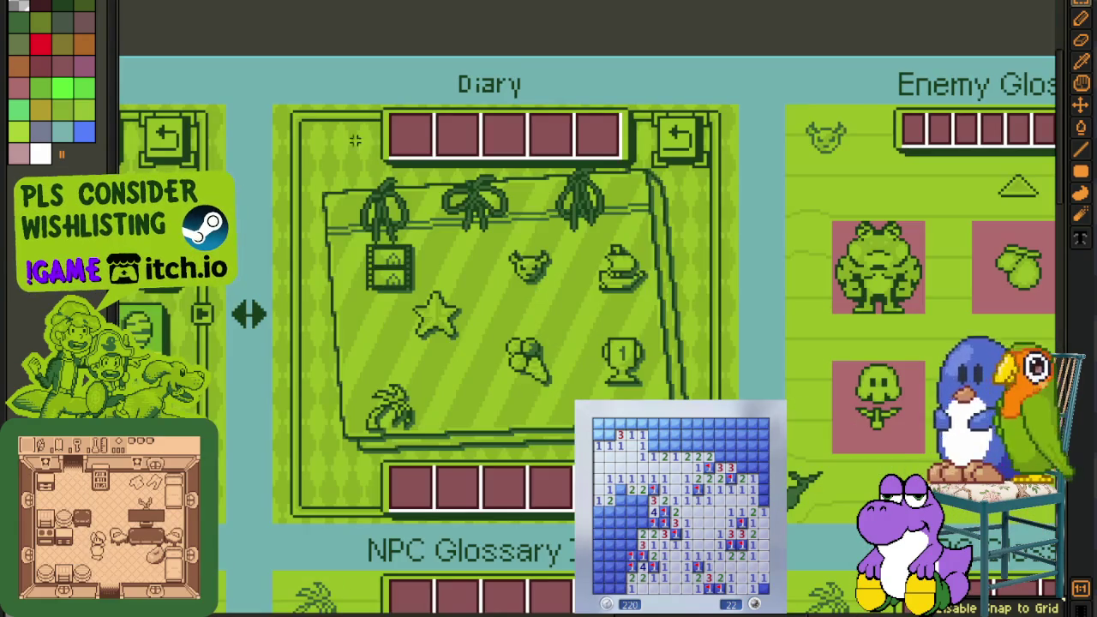
scroll(467, 228, "up", 1)
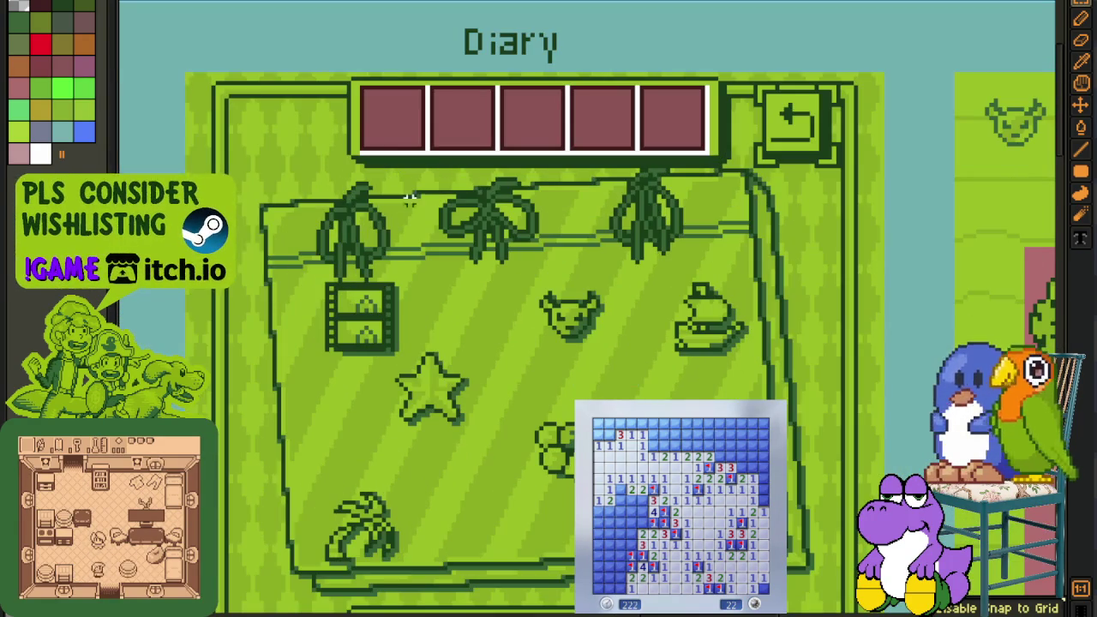
scroll(637, 224, "down", 3)
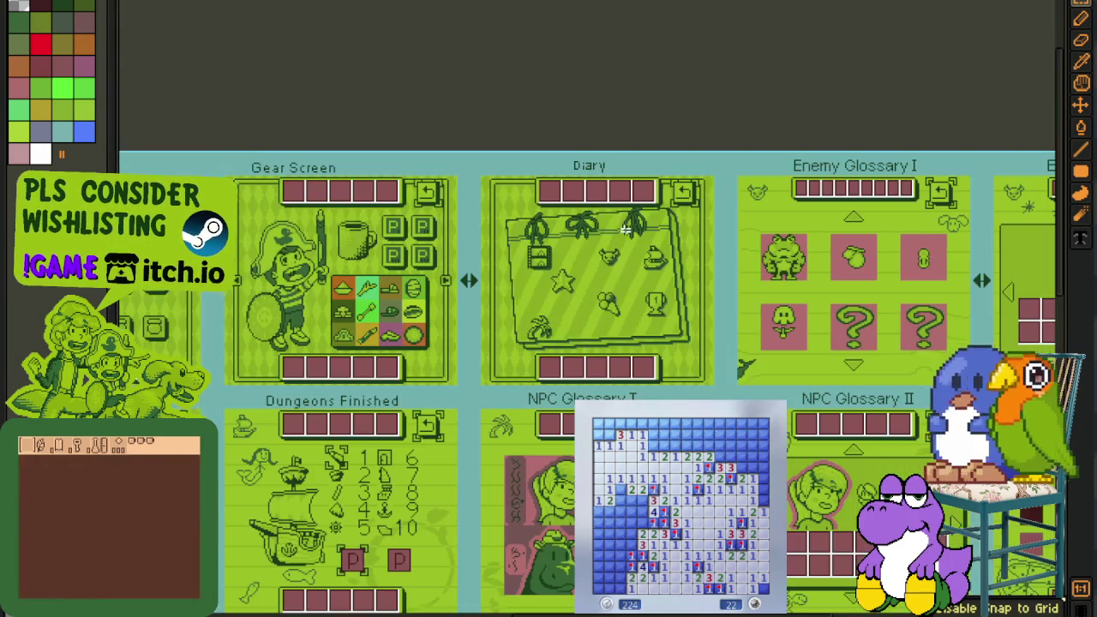
left_click_drag(623, 385, 520, 159)
scroll(413, 225, "up", 3)
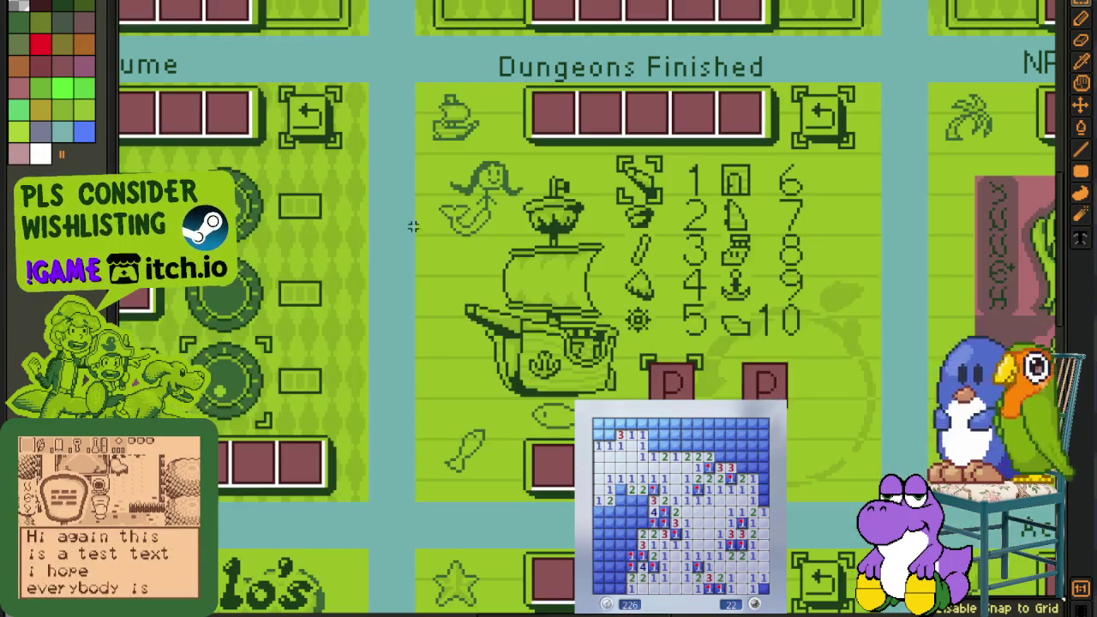
left_click_drag(792, 264, 686, 273)
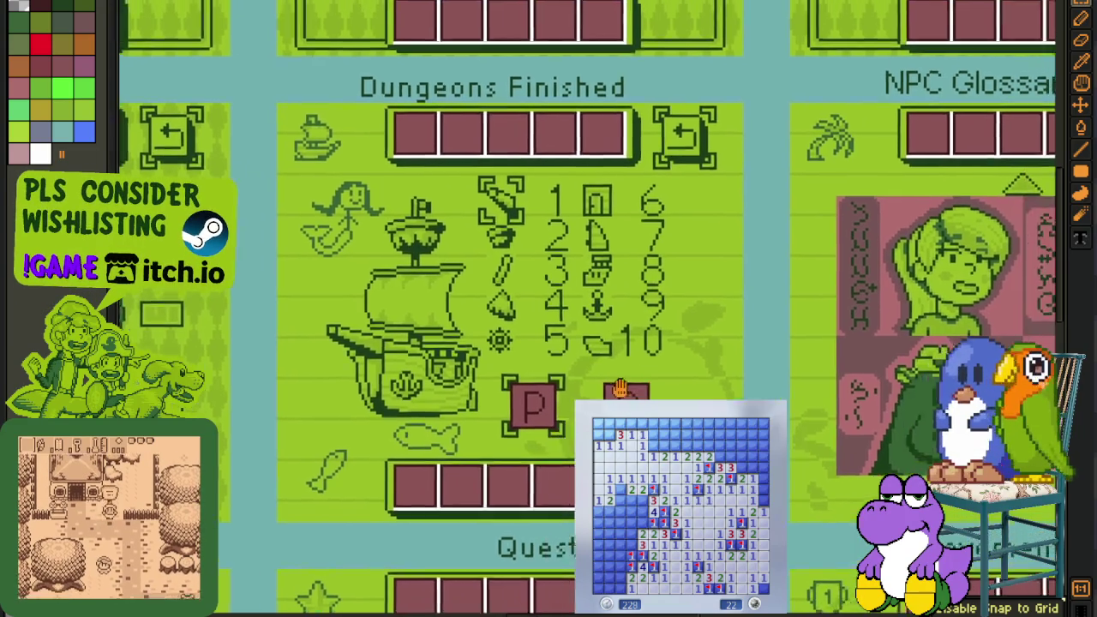
left_click_drag(461, 187, 711, 342)
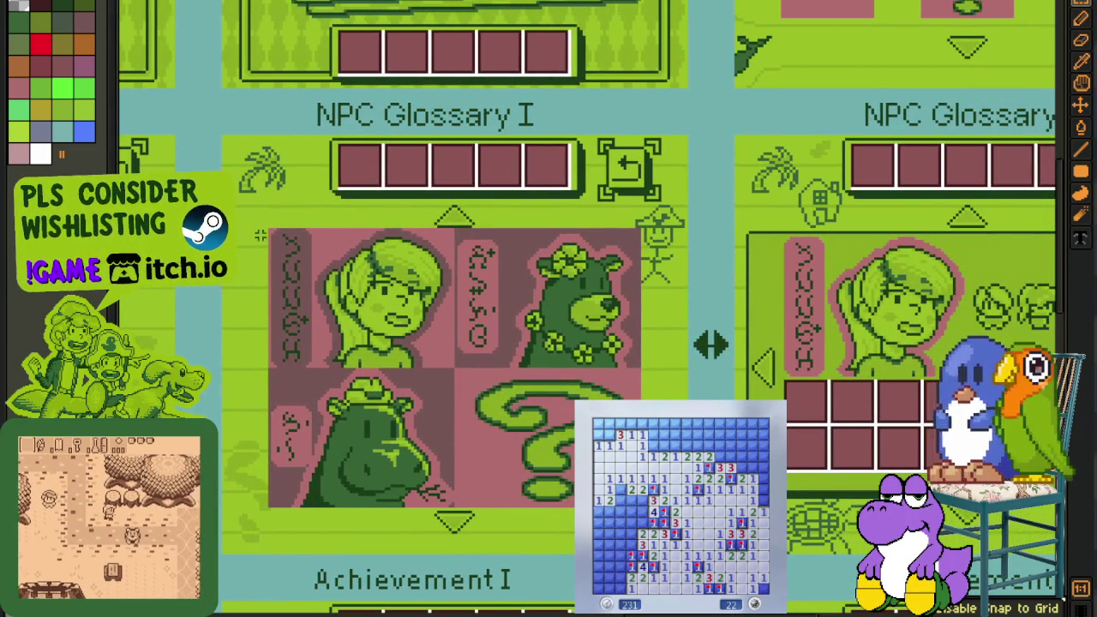
scroll(334, 256, "up", 1)
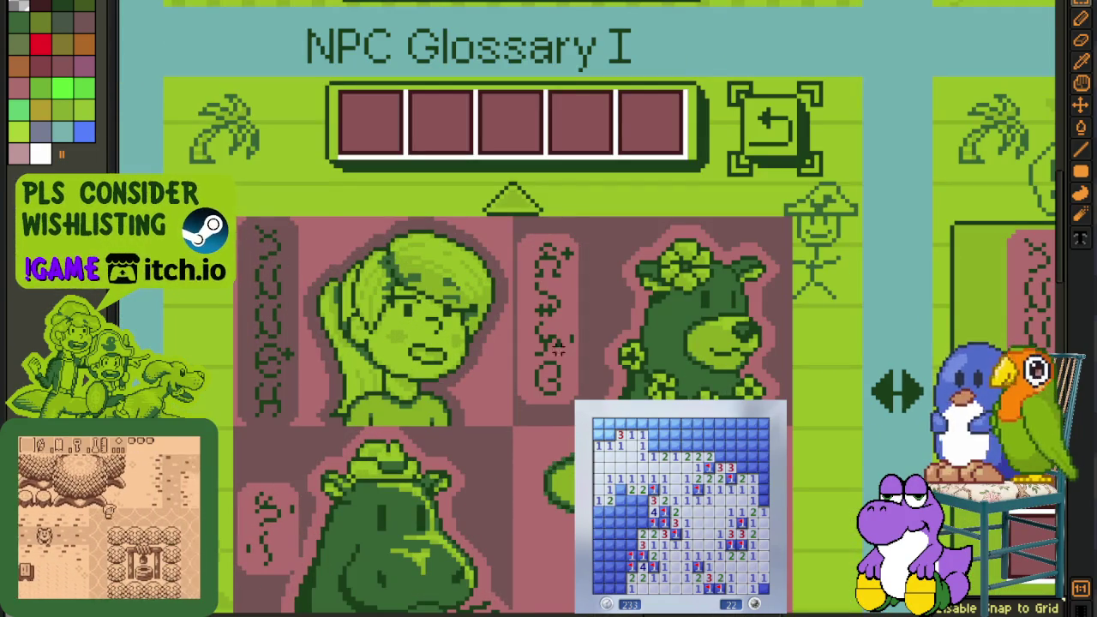
scroll(591, 325, "down", 1)
left_click_drag(769, 326, 246, 287)
scroll(521, 341, "up", 1)
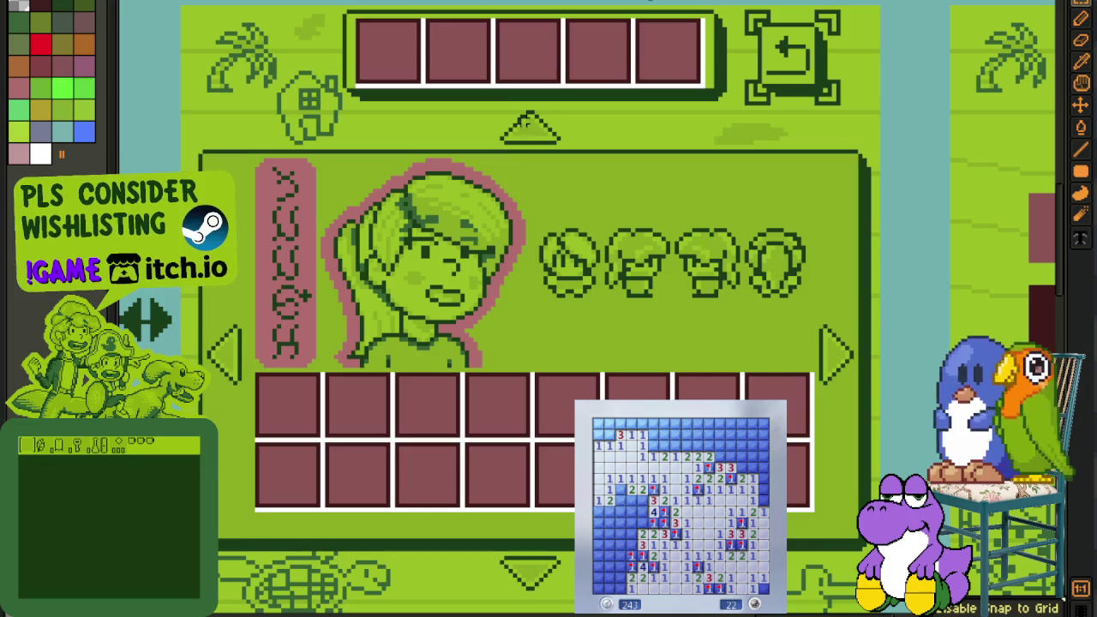
scroll(521, 347, "down", 1)
left_click_drag(519, 489, 703, 394)
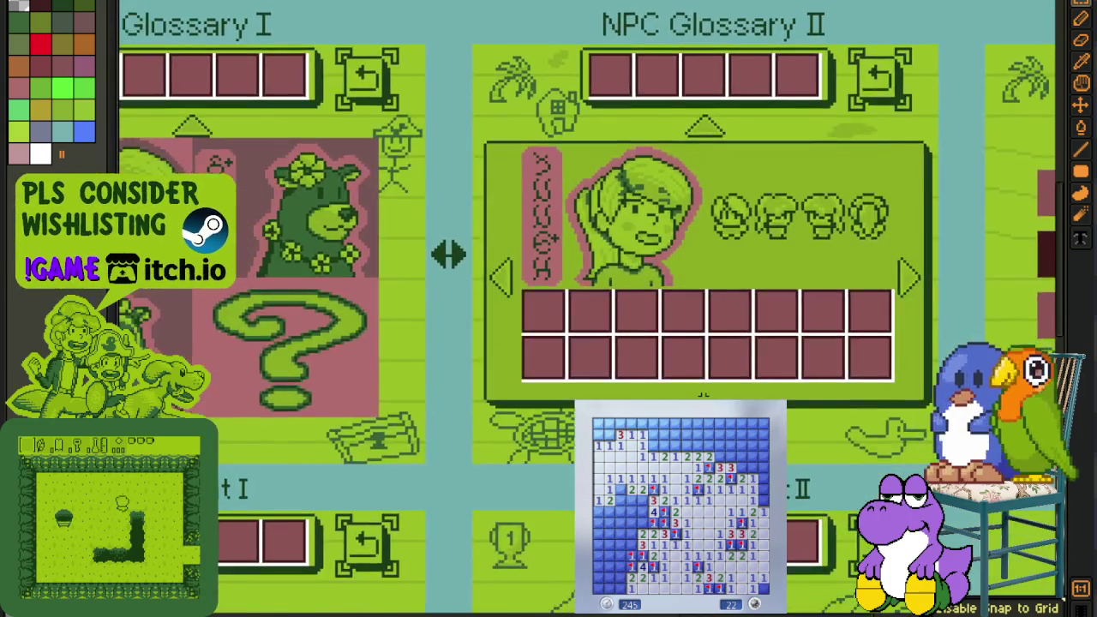
scroll(702, 394, "down", 1)
left_click_drag(772, 103, 685, 295)
scroll(685, 296, "up", 1)
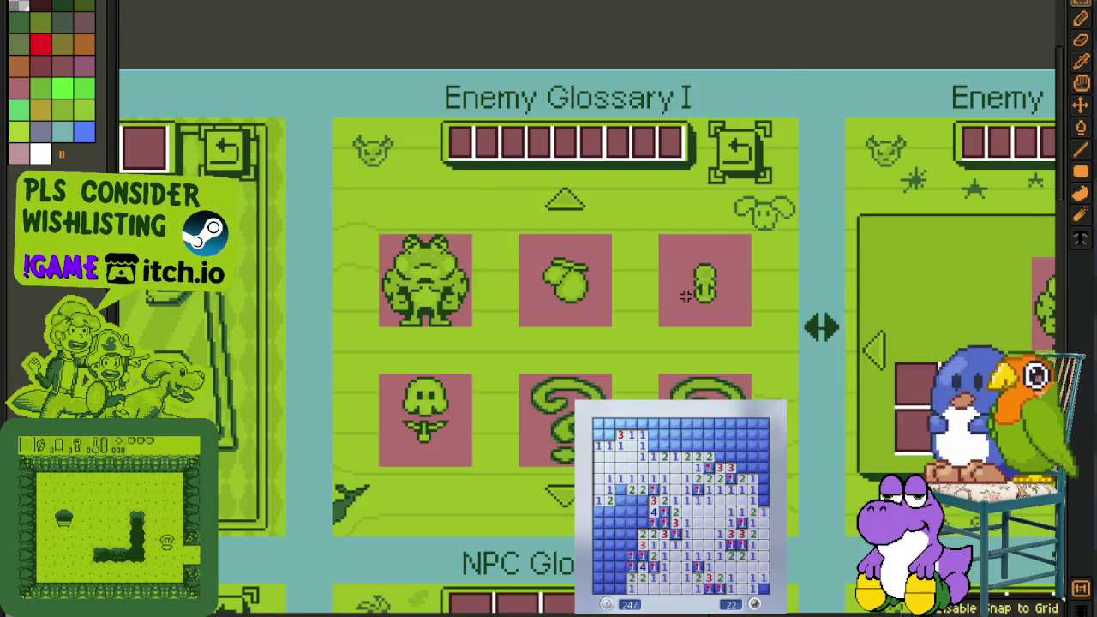
scroll(685, 296, "up", 1)
left_click_drag(229, 172, 368, 379)
scroll(641, 475, "down", 1)
left_click_drag(641, 476, 715, 248)
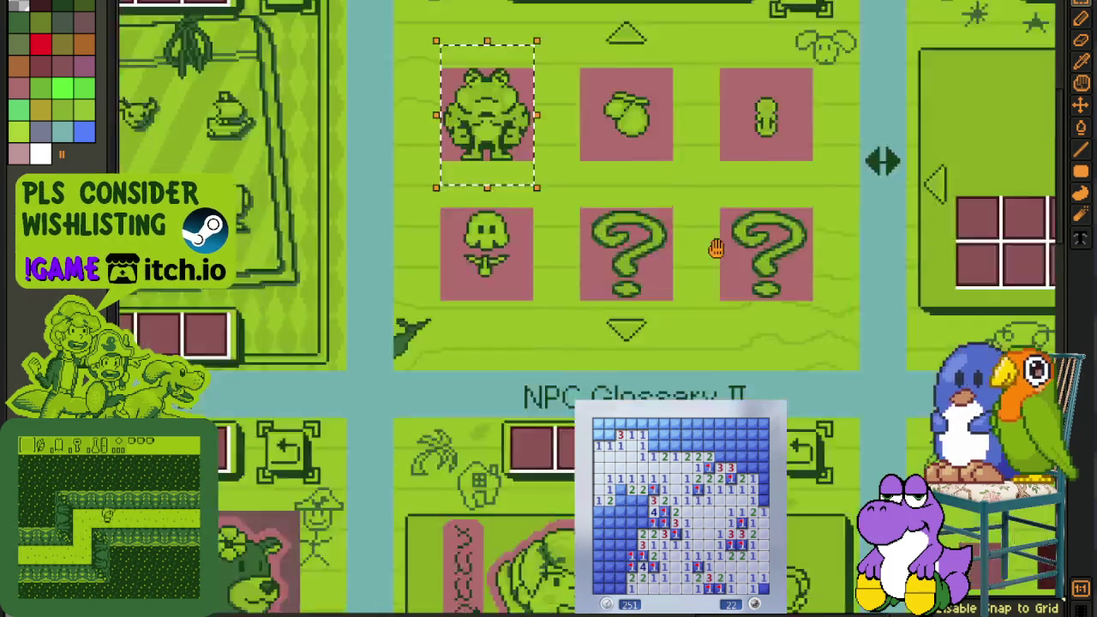
left_click_drag(465, 601, 475, 411)
left_click_drag(627, 172, 428, 497)
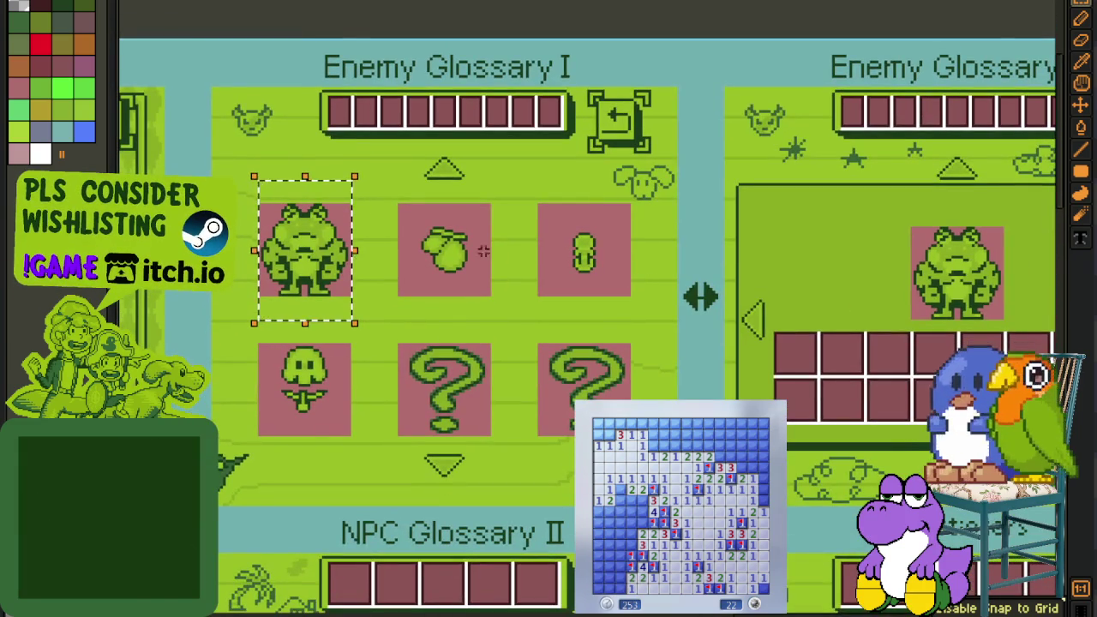
scroll(275, 122, "up", 1)
left_click_drag(806, 300, 114, 283)
left_click_drag(329, 146, 893, 610)
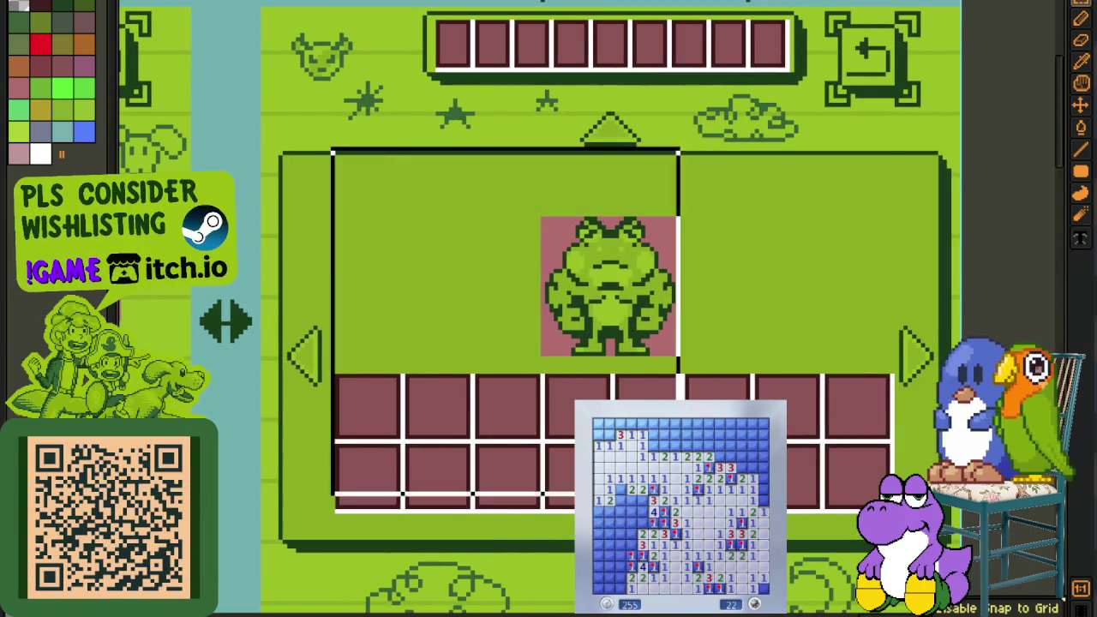
key("ctrl+d")
scroll(951, 321, "down", 1)
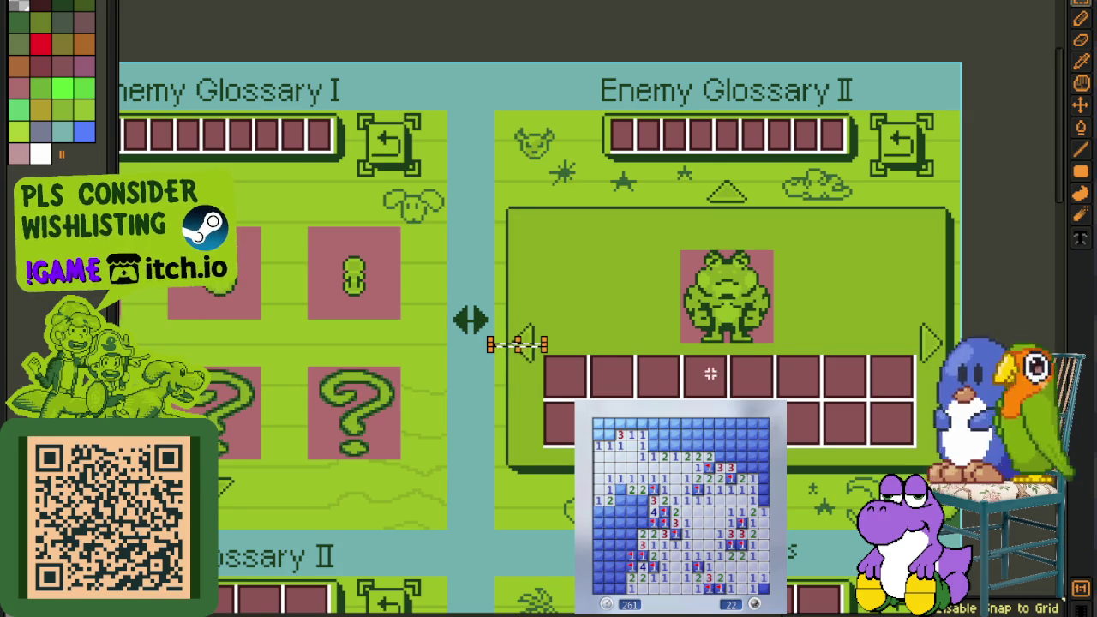
scroll(517, 343, "down", 1)
left_click_drag(569, 497, 560, 318)
left_click_drag(753, 382, 497, 313)
scroll(497, 307, "up", 2)
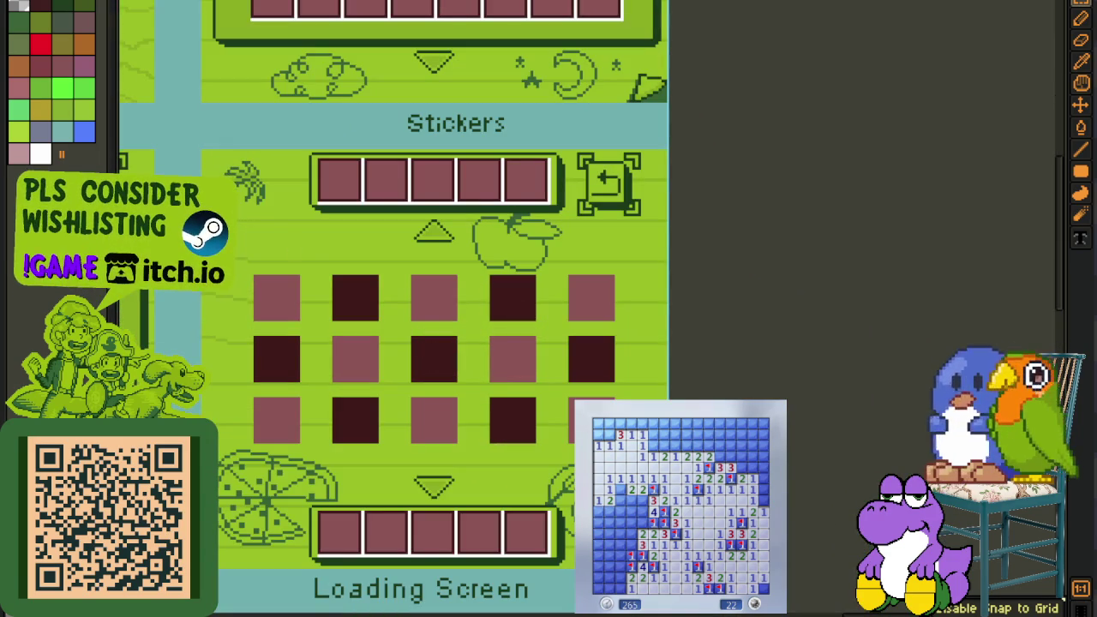
left_click(404, 385)
left_click(752, 343)
scroll(752, 336, "down", 2)
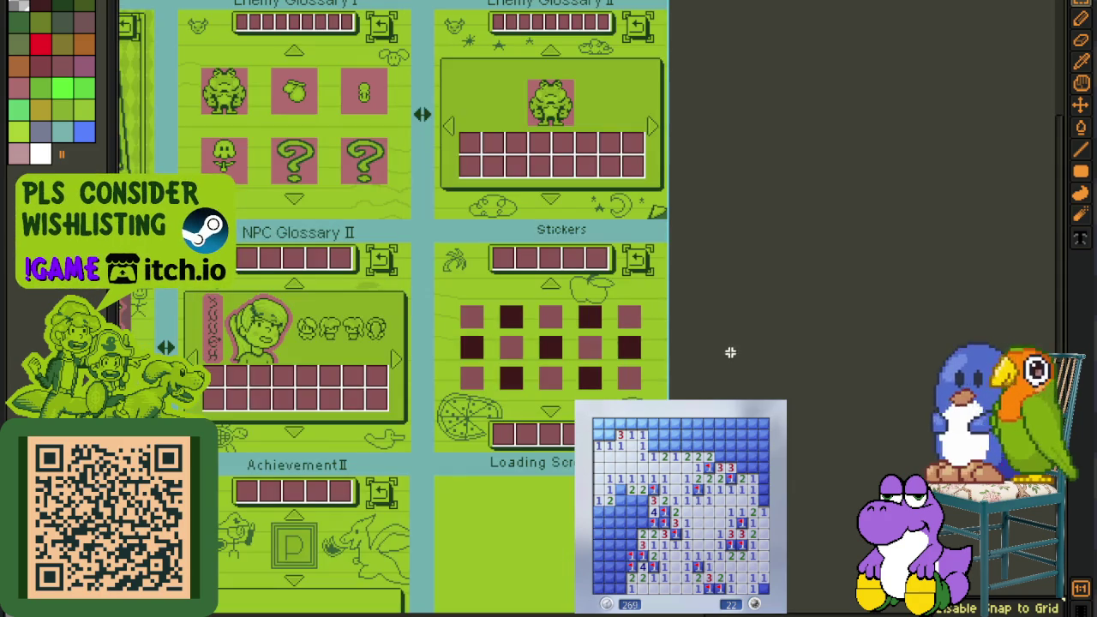
mouse_move(455, 473)
left_mouse_down()
mouse_move(678, 361)
mouse_move(908, 319)
left_mouse_up()
scroll(474, 300, "up", 2)
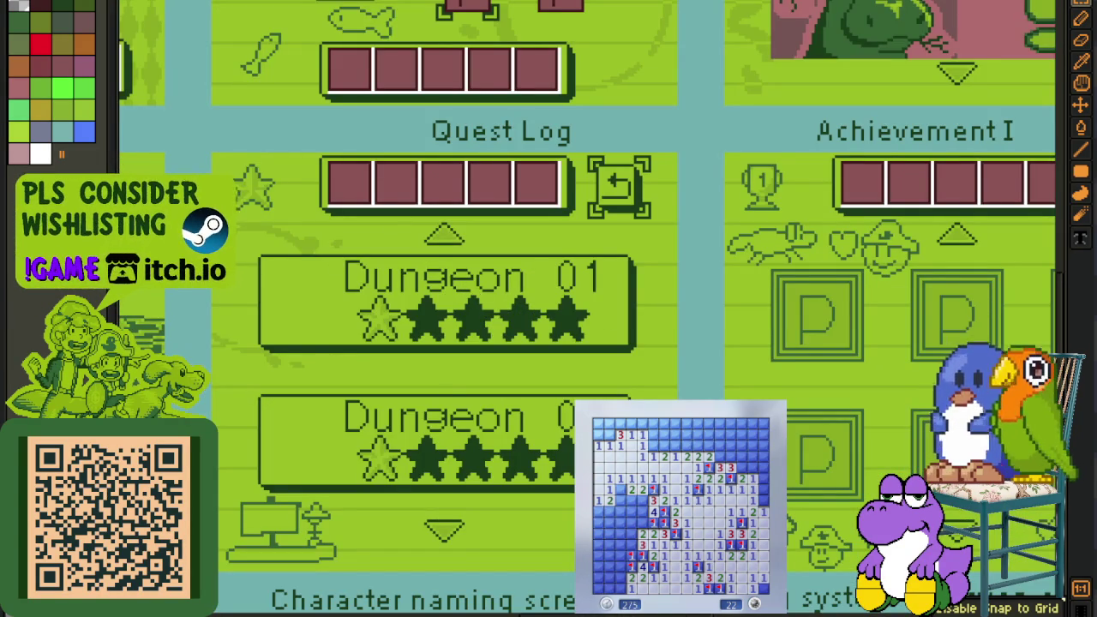
scroll(891, 328, "right", 4)
scroll(694, 319, "right", 2)
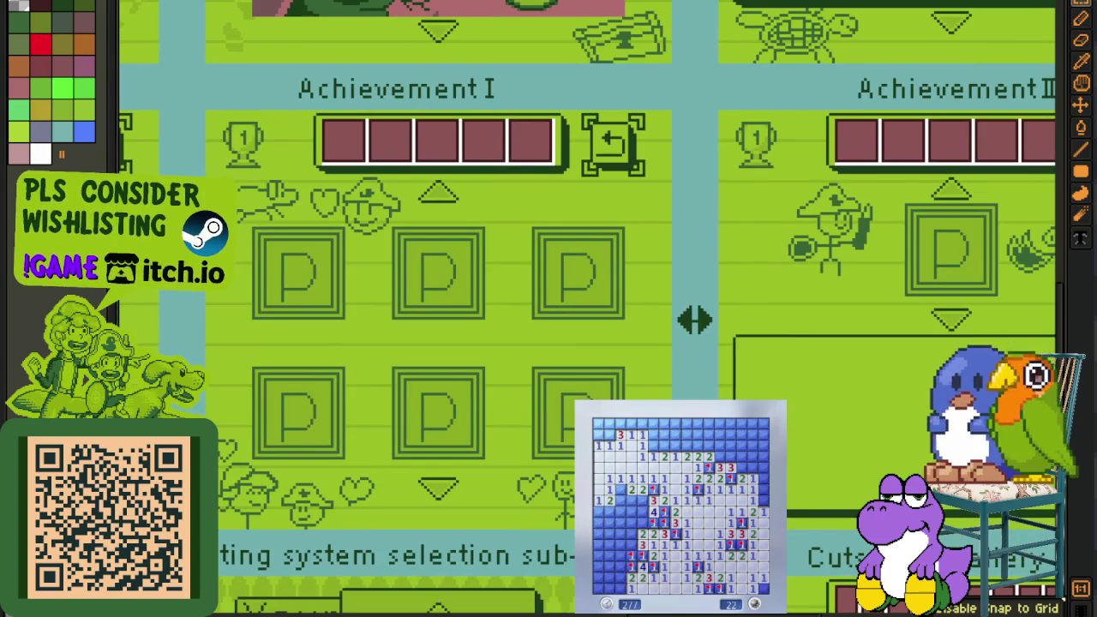
scroll(694, 319, "left", 4)
scroll(276, 274, "down", 2)
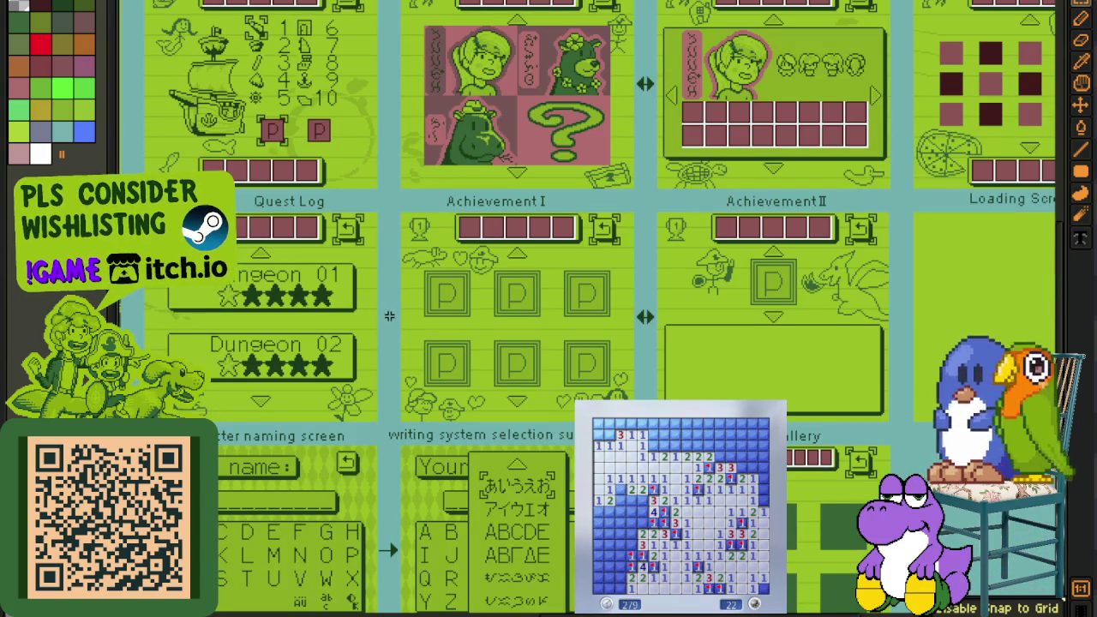
scroll(472, 315, "up", 2)
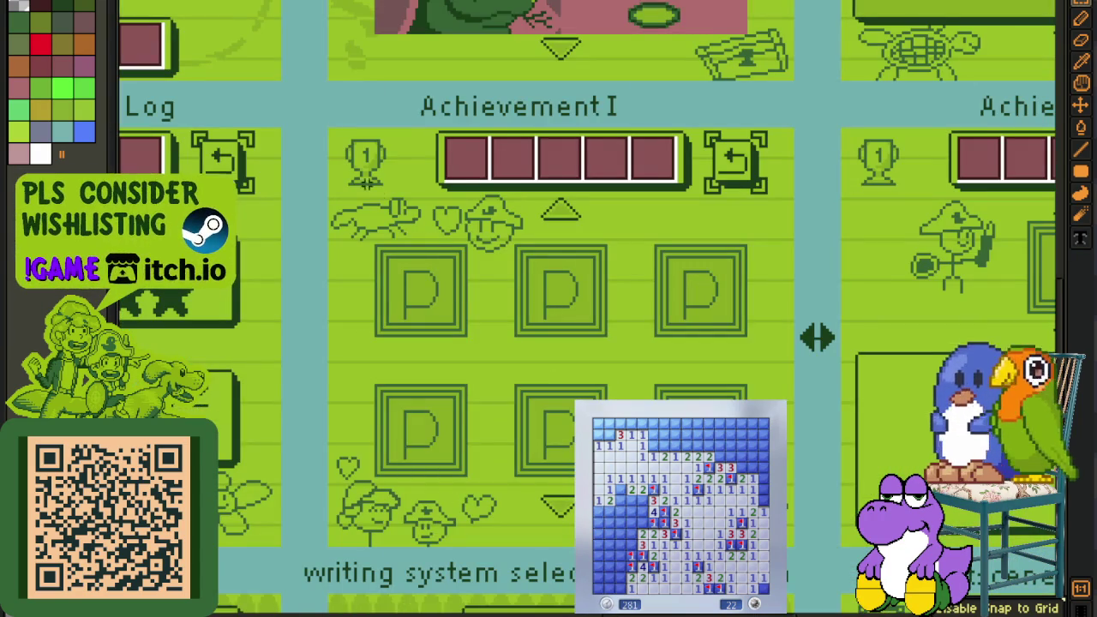
left_click_drag(416, 159, 302, 191)
left_click_drag(228, 151, 690, 573)
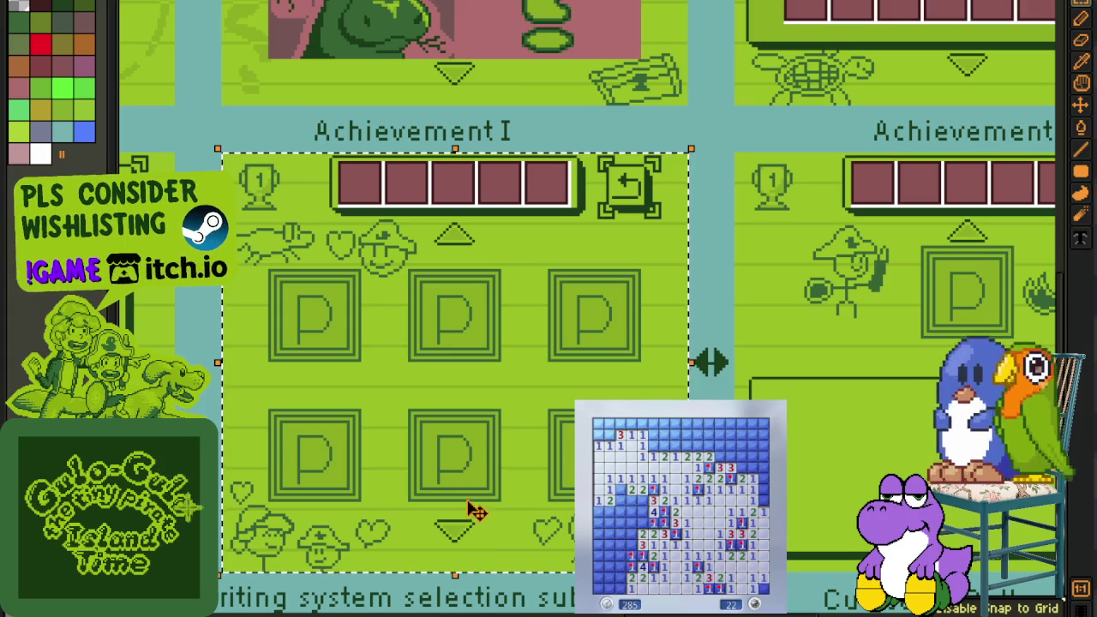
scroll(476, 497, "down", 2)
scroll(342, 437, "up", 1)
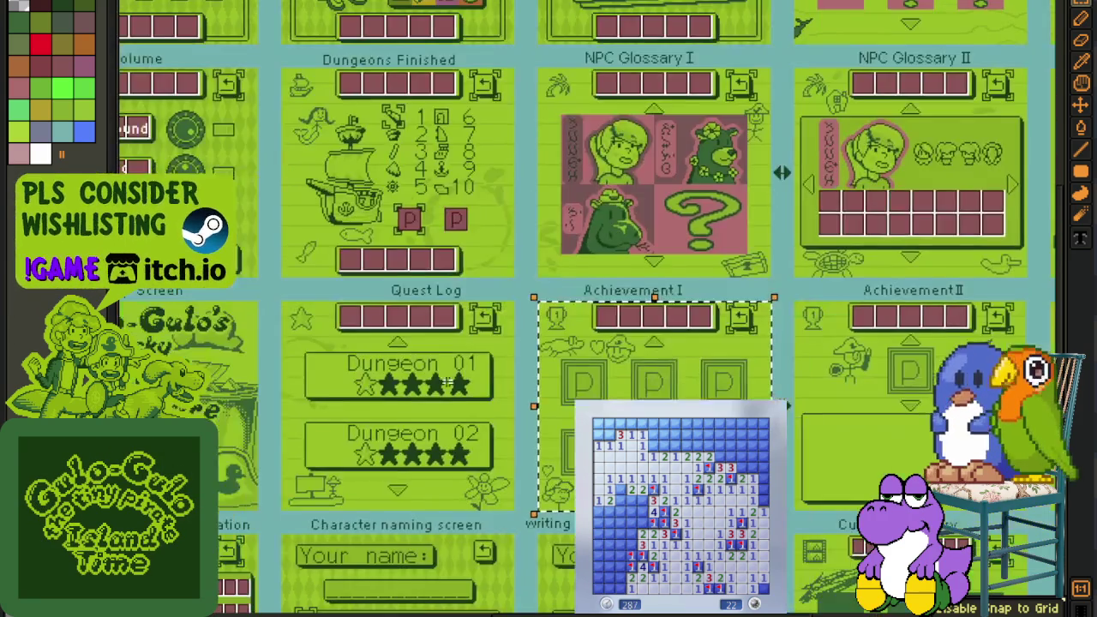
scroll(341, 437, "up", 1)
scroll(342, 437, "up", 1)
scroll(432, 334, "down", 1)
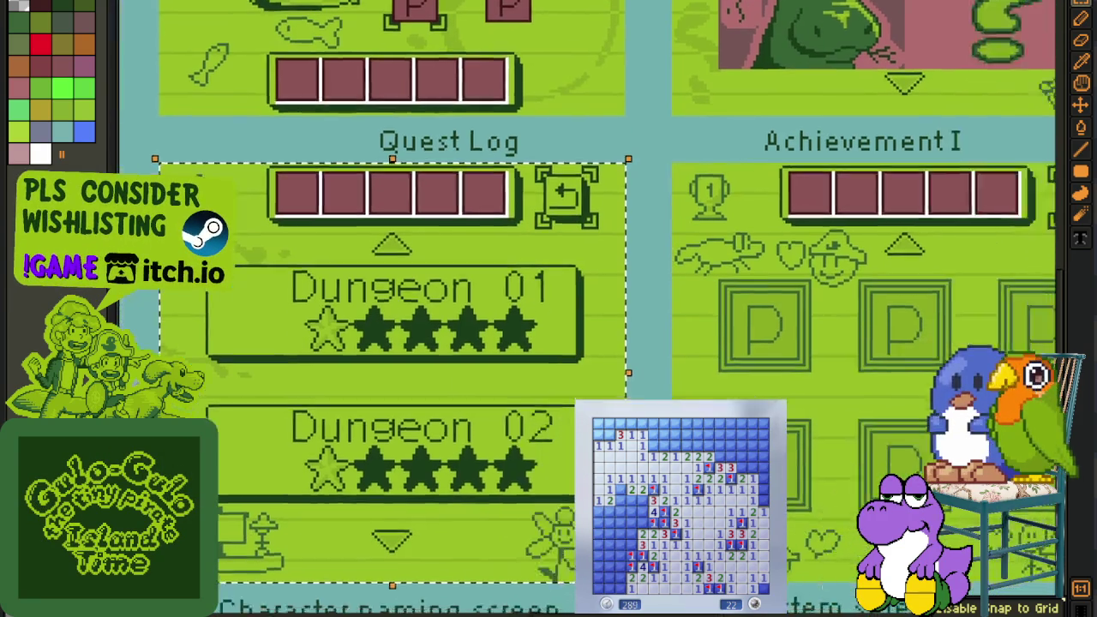
scroll(431, 334, "up", 1)
left_click_drag(163, 87, 588, 515)
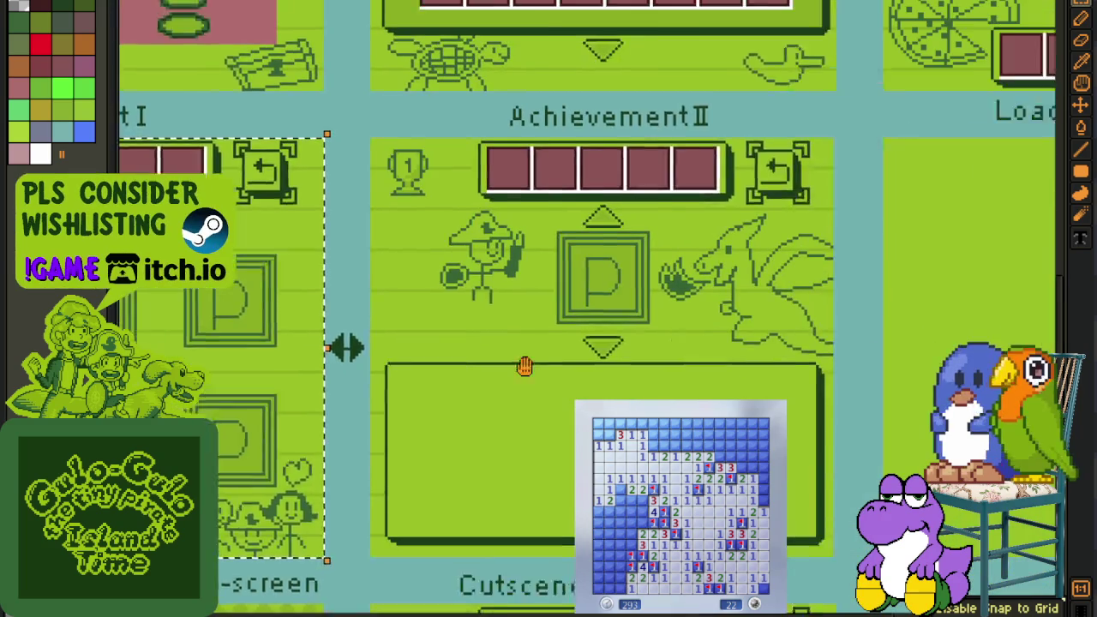
scroll(848, 405, "down", 2)
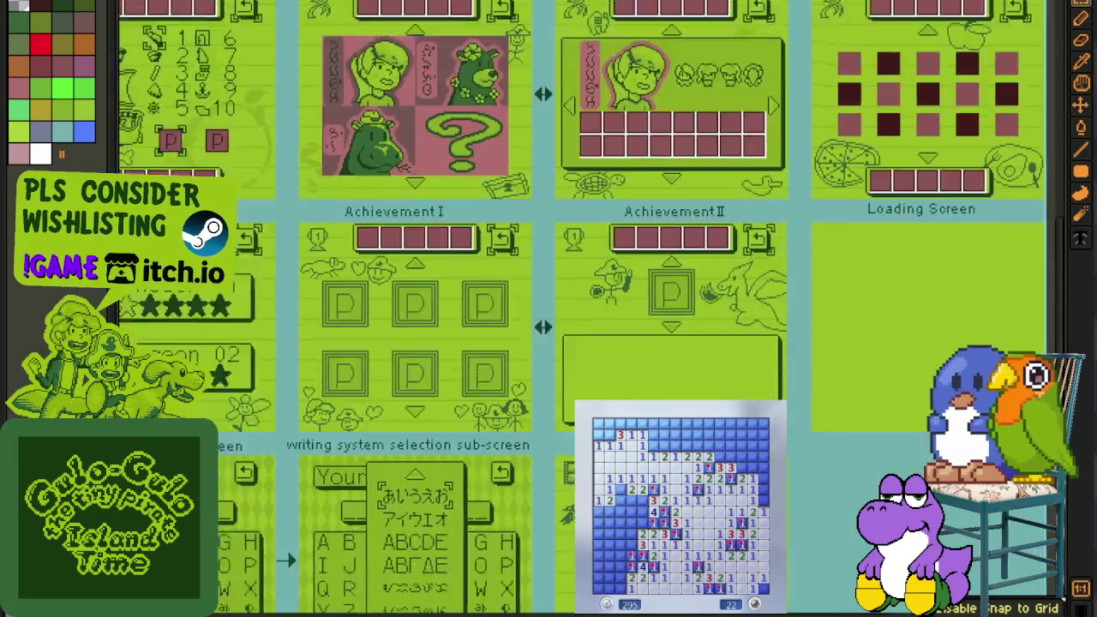
scroll(468, 254, "up", 2)
scroll(343, 197, "down", 1)
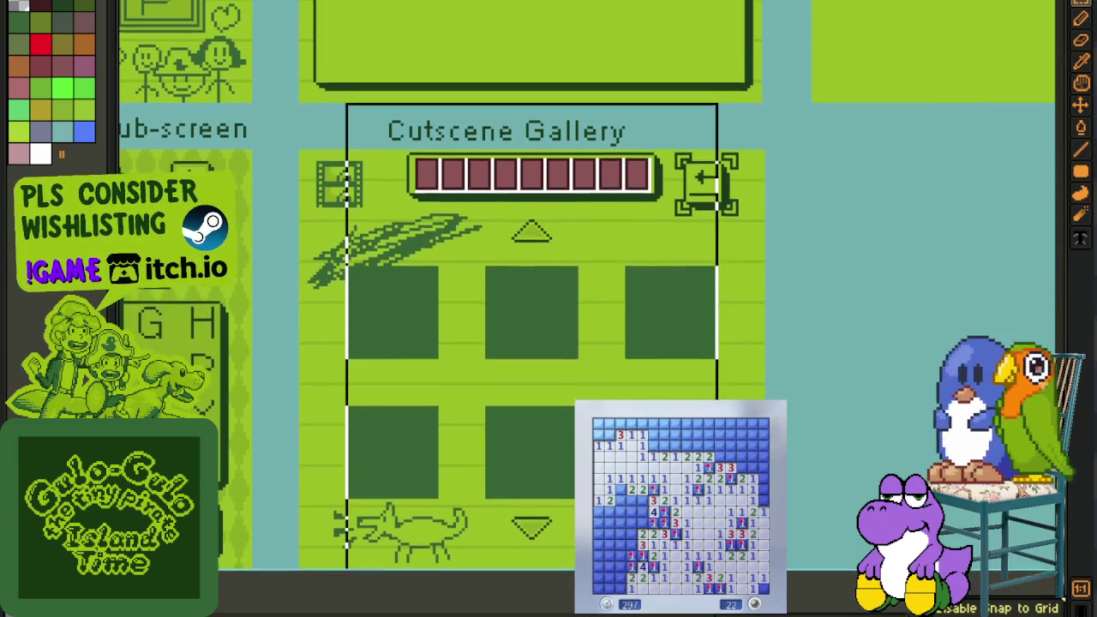
scroll(844, 497, "down", 2)
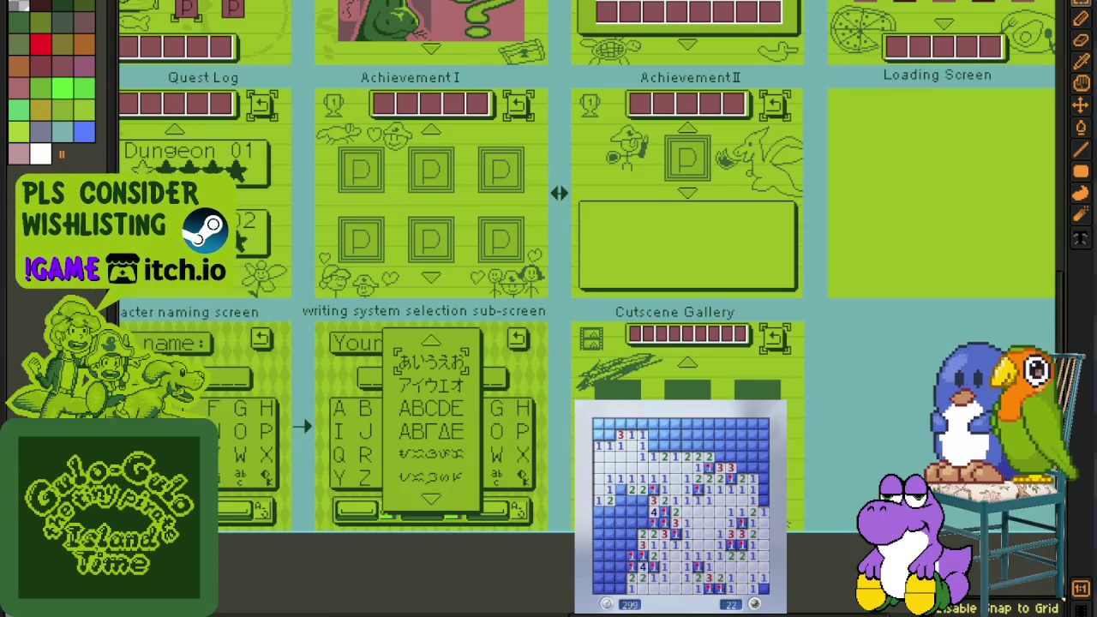
scroll(549, 270, "up", 3)
scroll(548, 270, "up", 3)
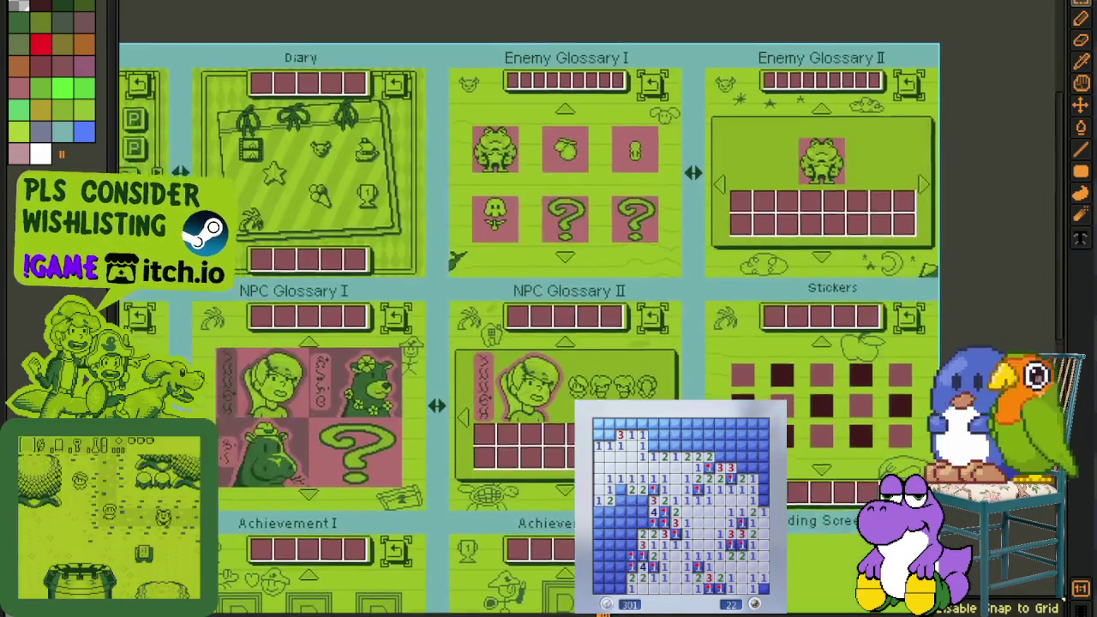
scroll(548, 271, "down", 1)
scroll(616, 215, "down", 3)
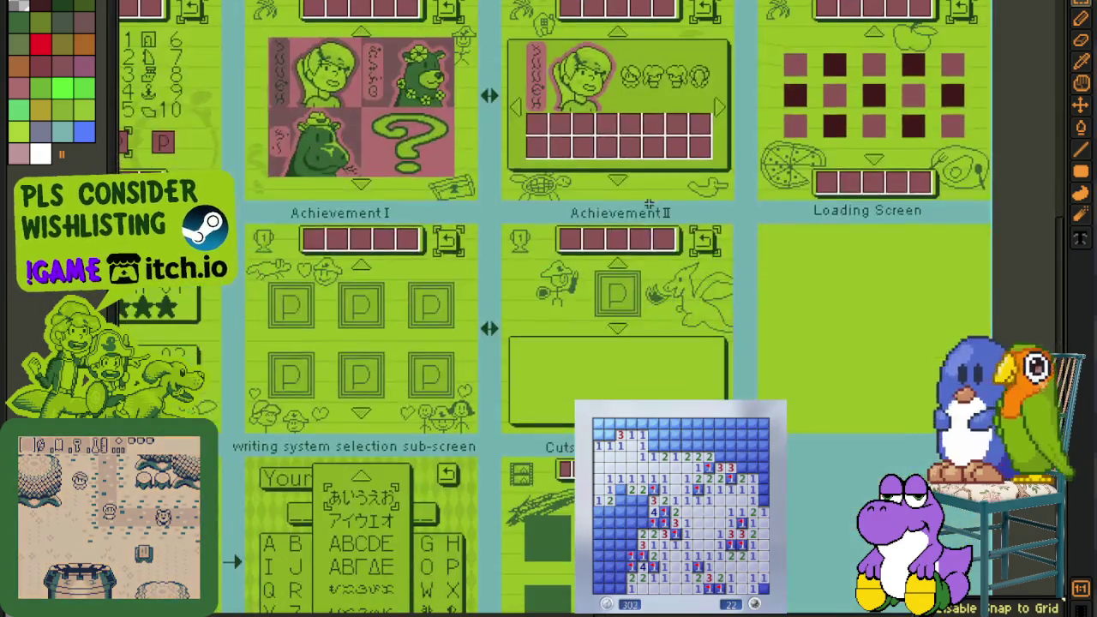
scroll(616, 215, "up", 1)
scroll(616, 215, "up", 3)
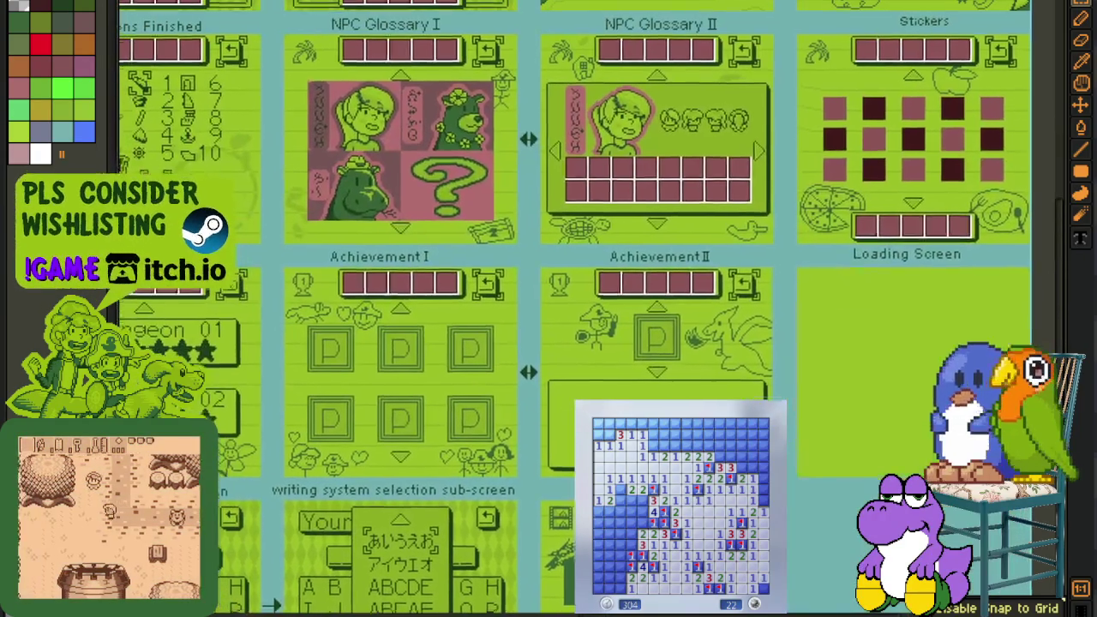
- Select the Loading Screen panel and move it down one row
left_click_drag(440, 417, 684, 470)
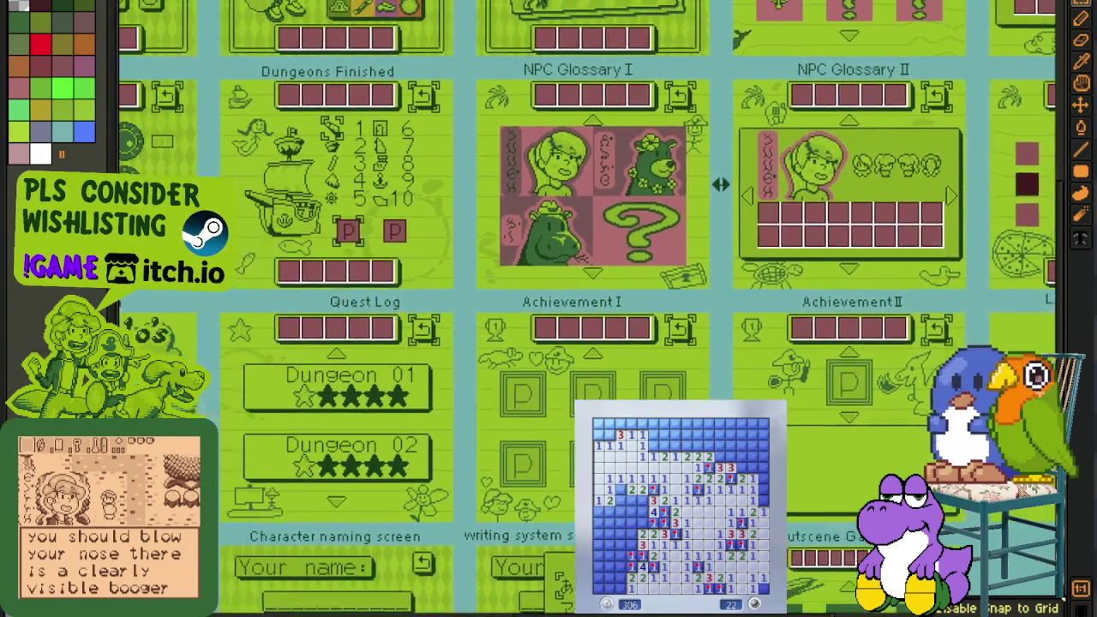
scroll(287, 443, "up", 3)
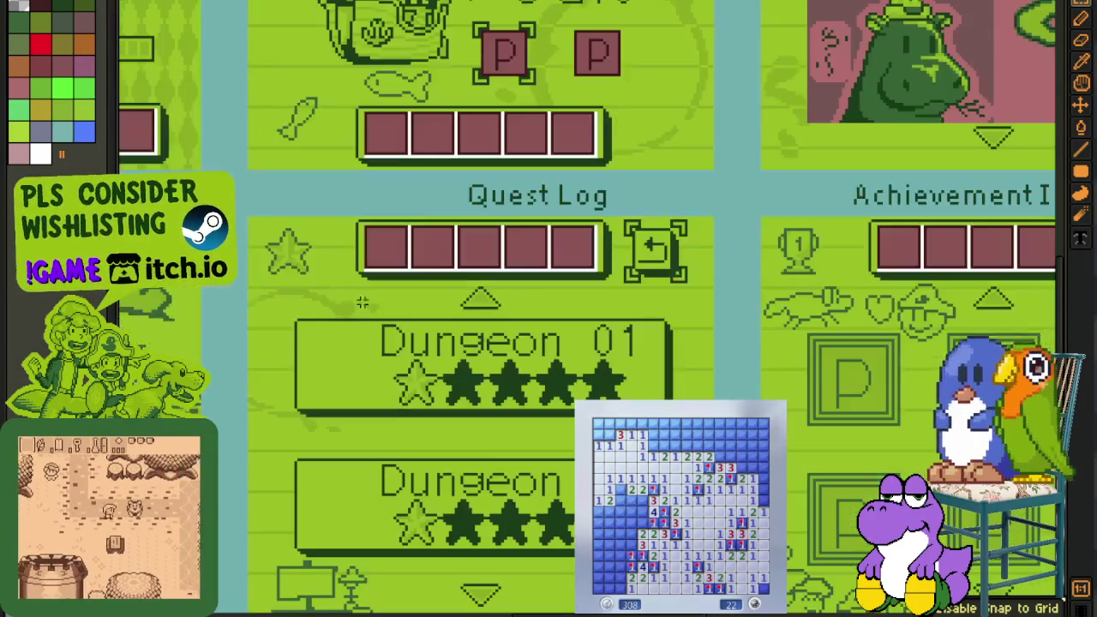
left_click(480, 386)
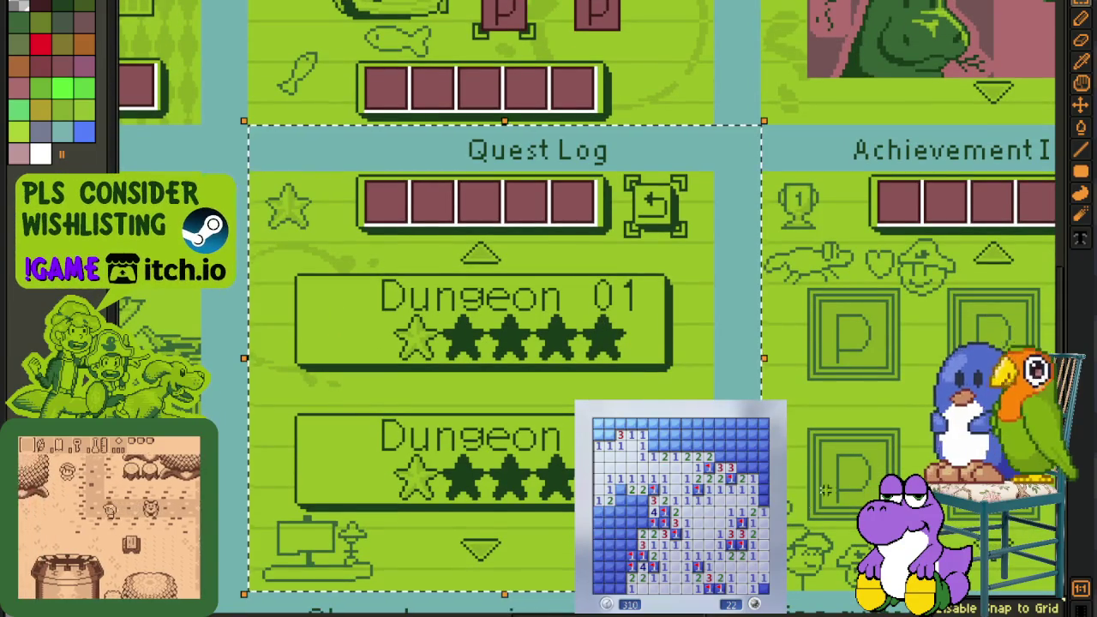
scroll(848, 473, "down", 5)
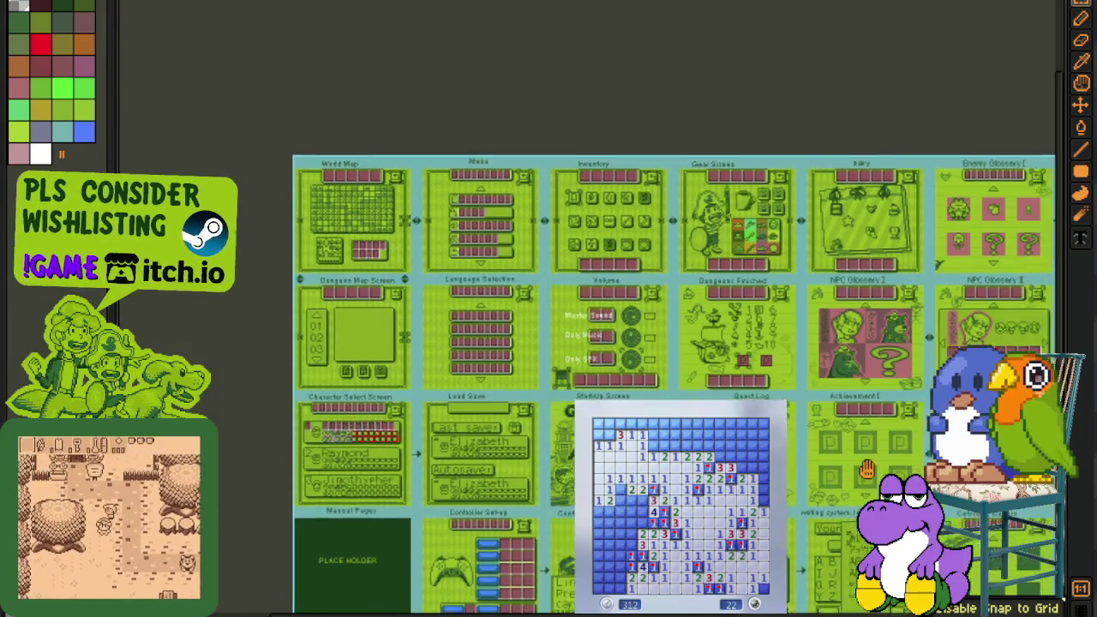
left_click_drag(1028, 602, 565, 173)
scroll(566, 173, "up", 2)
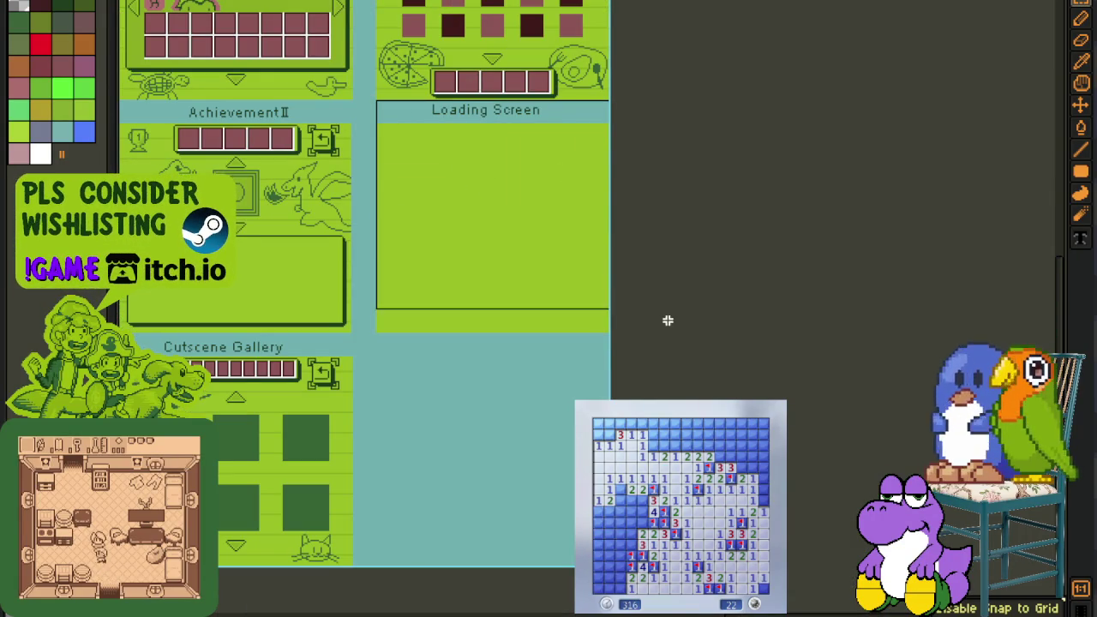
left_click_drag(375, 103, 665, 318)
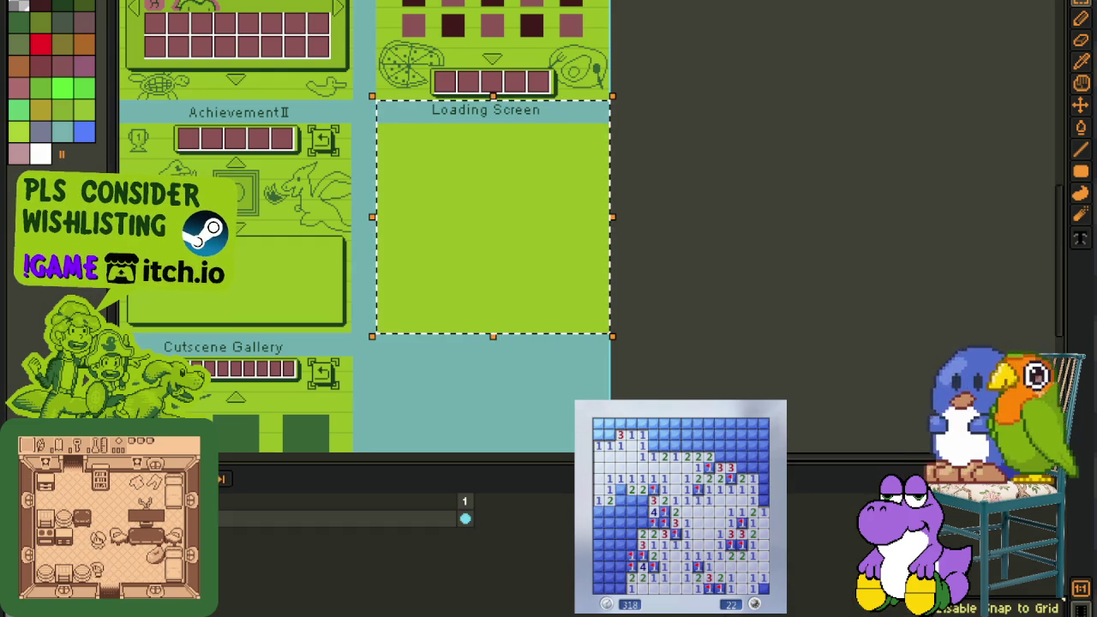
left_click_drag(447, 265, 446, 418)
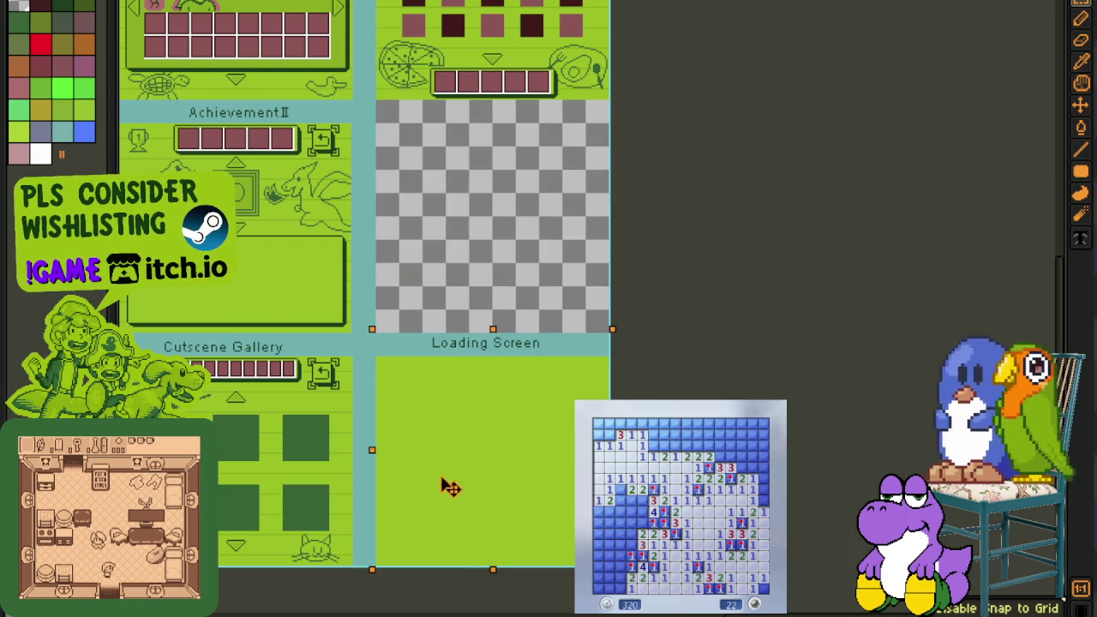
- Select Achievement I and II together and shift them one slot right
left_click_drag(349, 242, 629, 356)
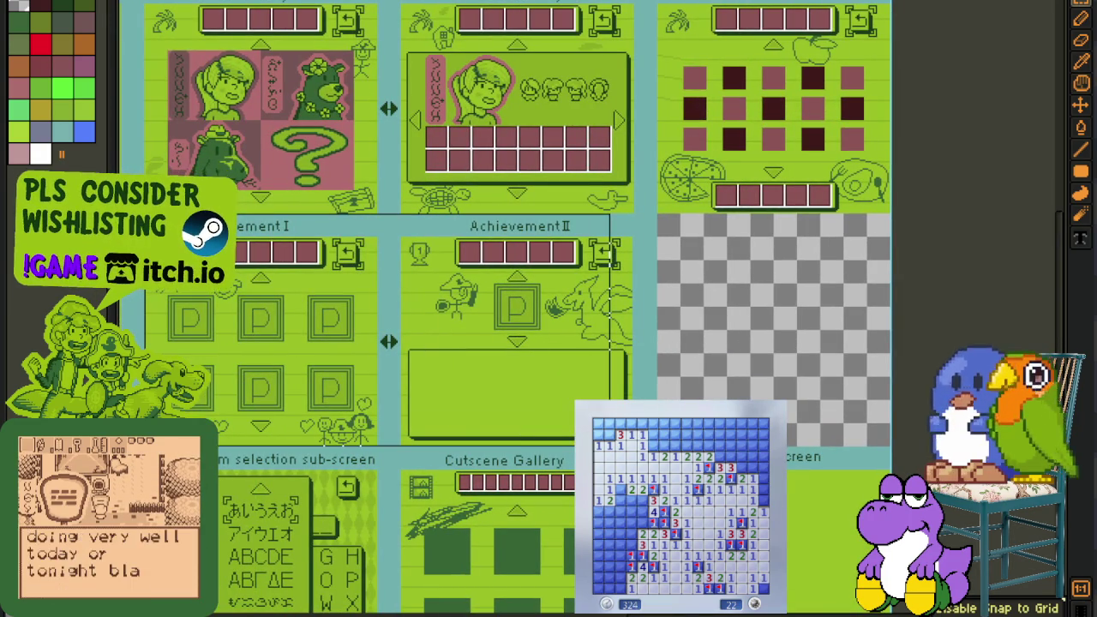
left_click_drag(146, 213, 636, 444)
left_click_drag(566, 411, 823, 411)
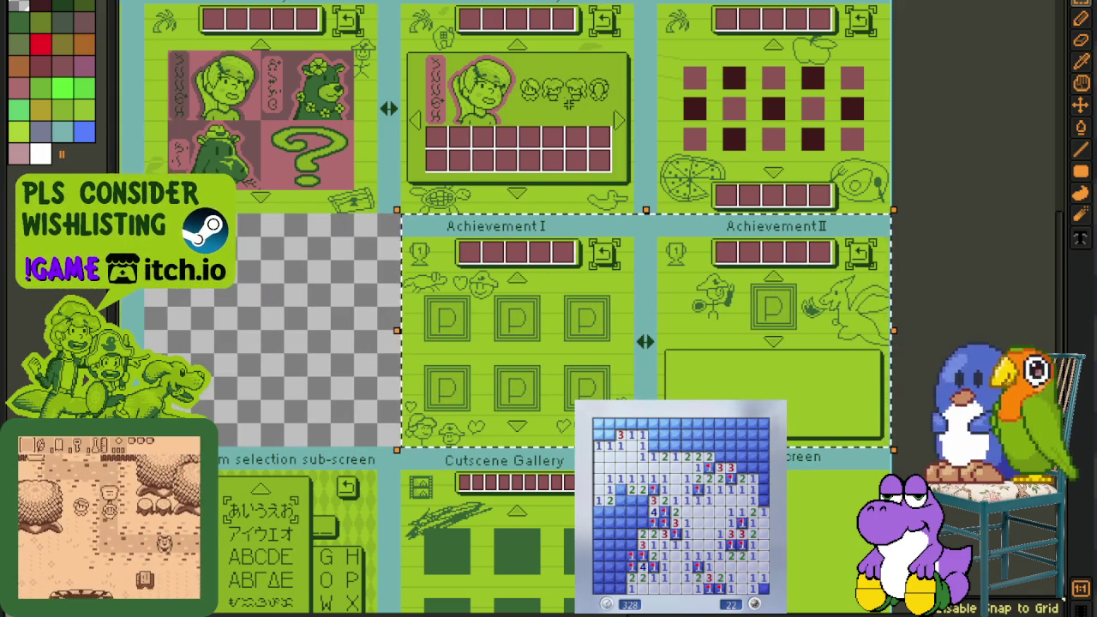
- Fill the empty gap beside the Quest Log panel with teal
left_click_drag(235, 245, 462, 276)
left_click(364, 280)
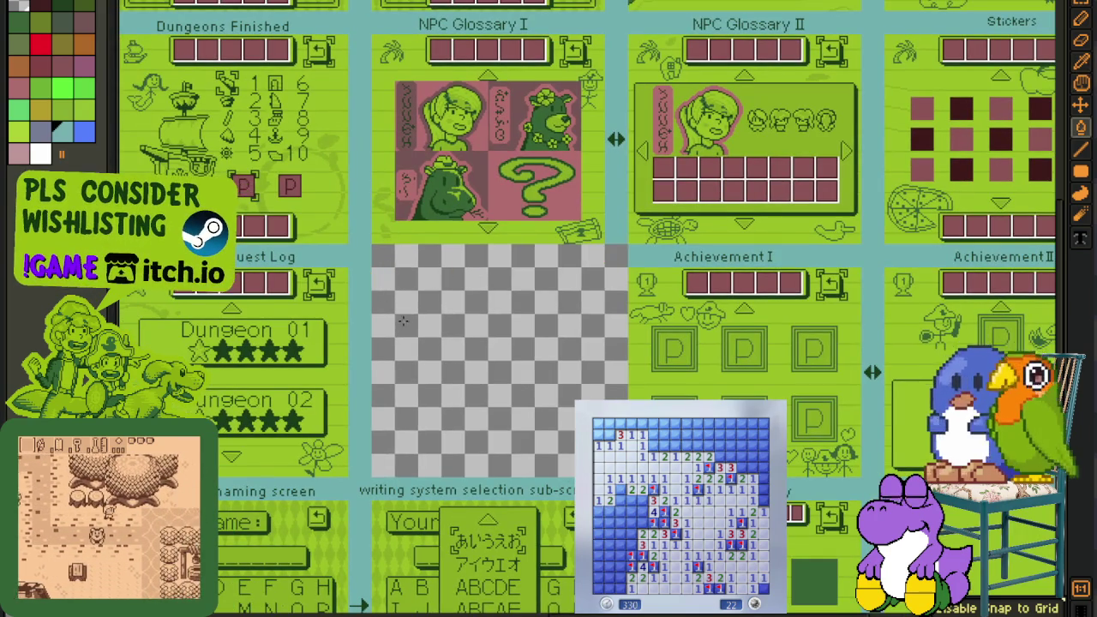
left_click(404, 323)
scroll(454, 334, "down", 3)
- Look over the Quest Log area, then switch to the standalone Quest Log sprite tab
key("i")
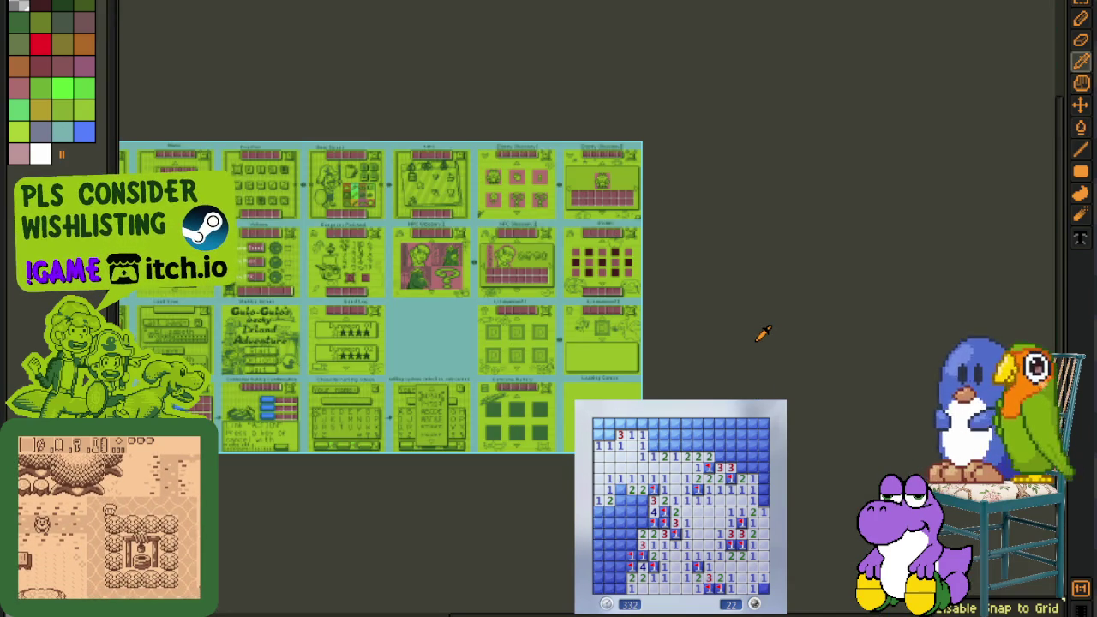
scroll(415, 347, "up", 2)
scroll(373, 332, "up", 2)
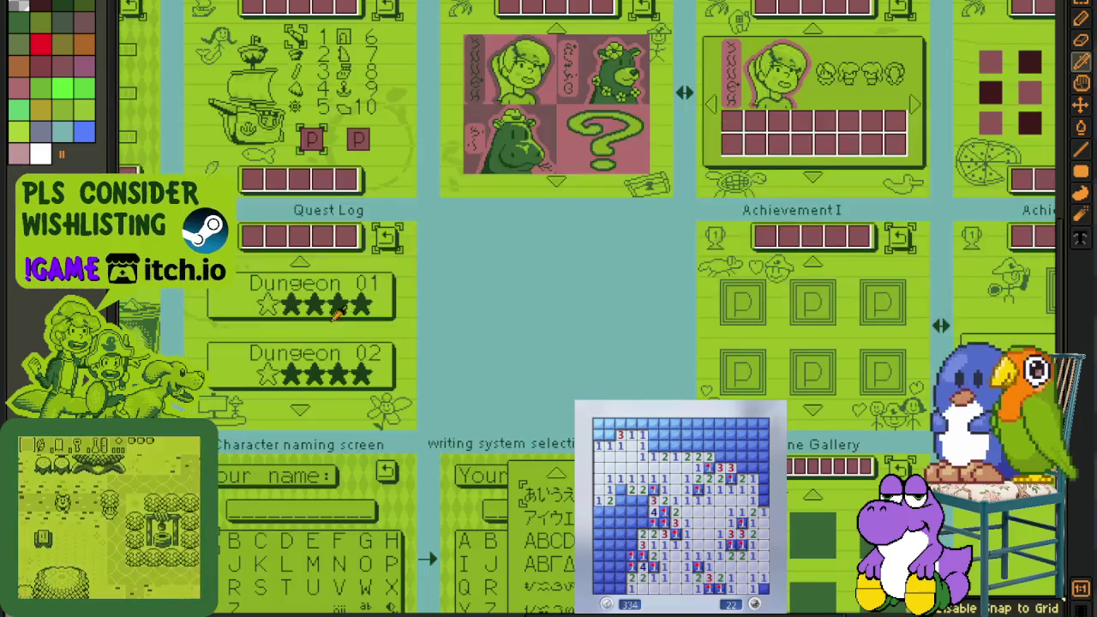
scroll(300, 296, "up", 1)
scroll(326, 254, "up", 1)
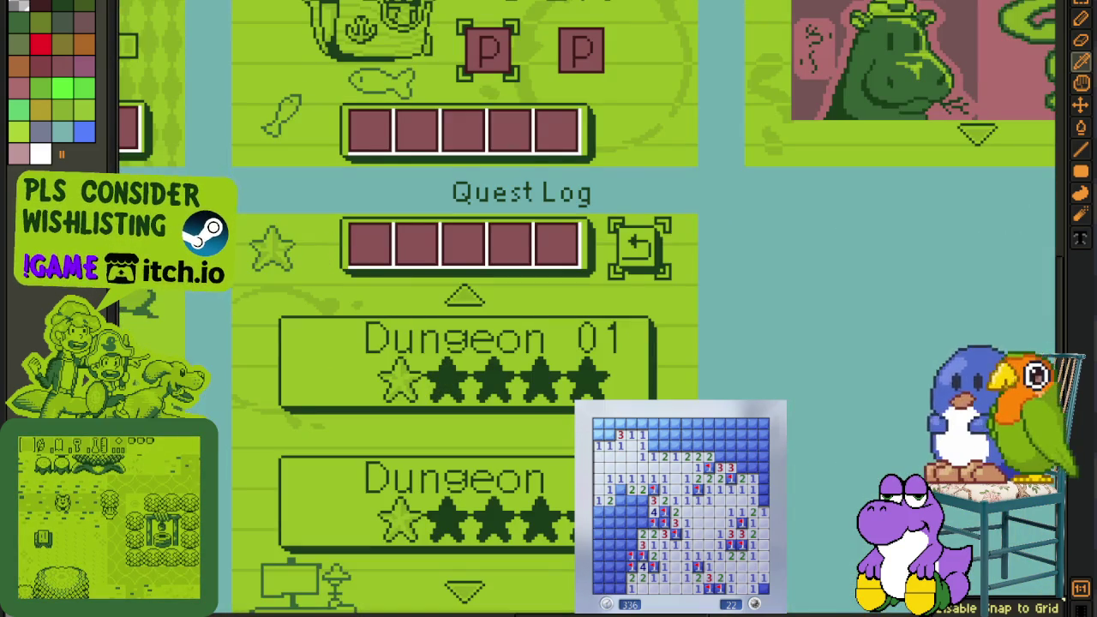
scroll(532, 334, "down", 2)
scroll(503, 340, "down", 2)
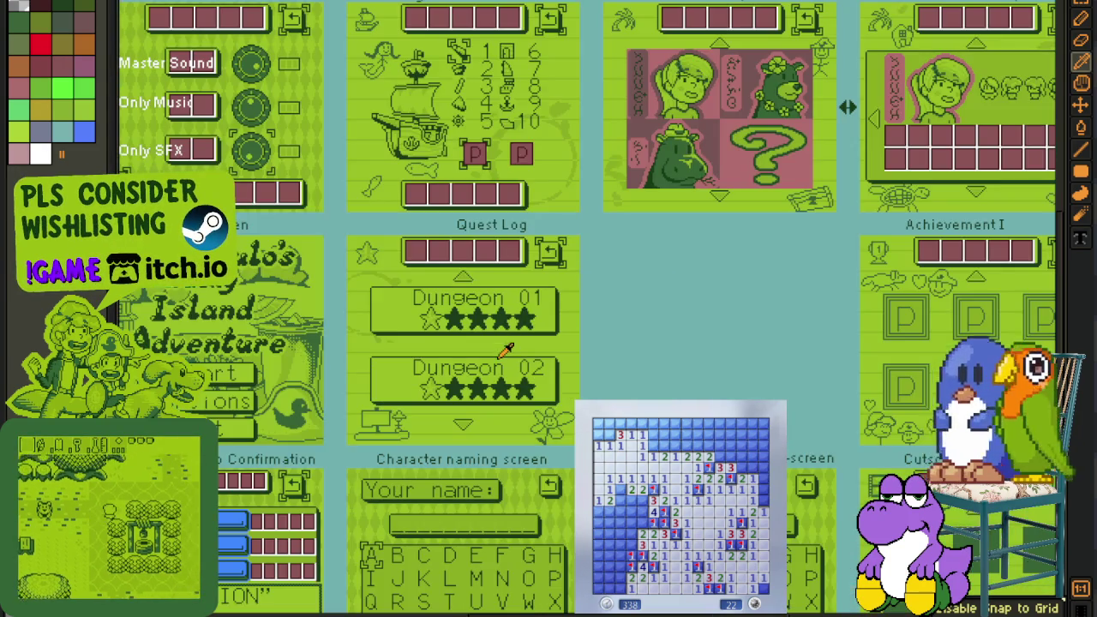
left_click_drag(634, 396, 485, 362)
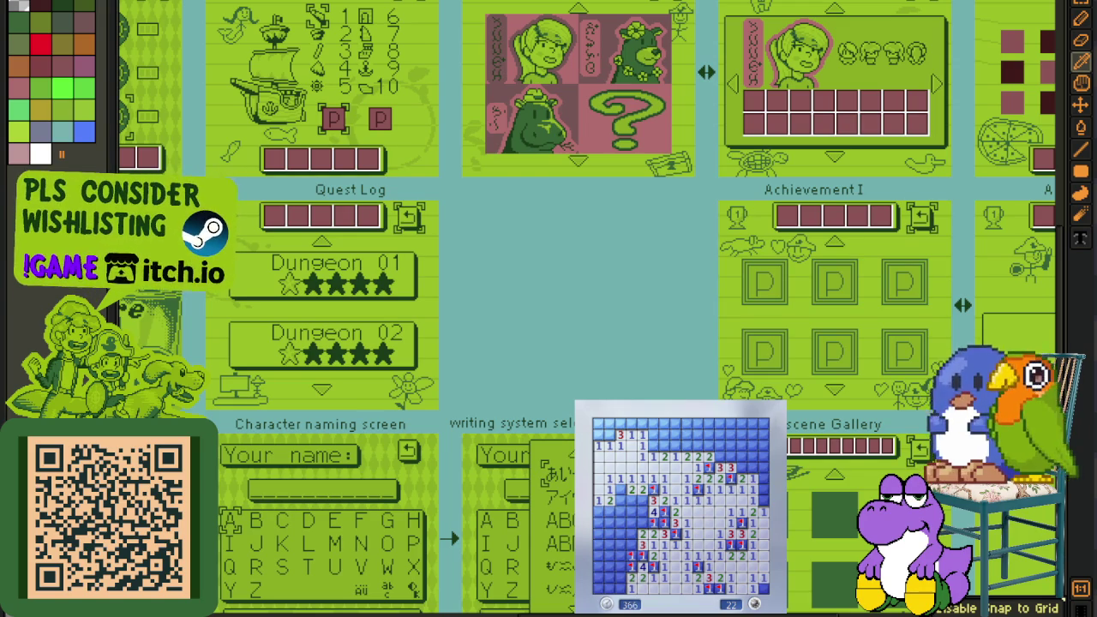
key("ctrl+Tab")
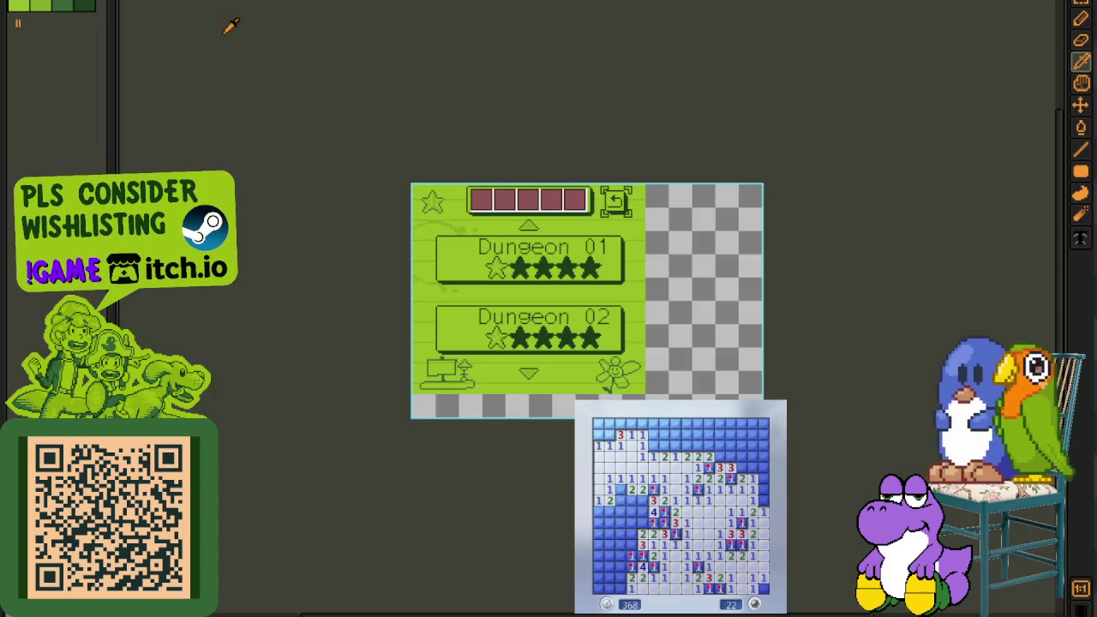
- Return to the screen sheet and centre the Quest Log screen in view
key("ctrl+Tab")
scroll(276, 476, "down", 3)
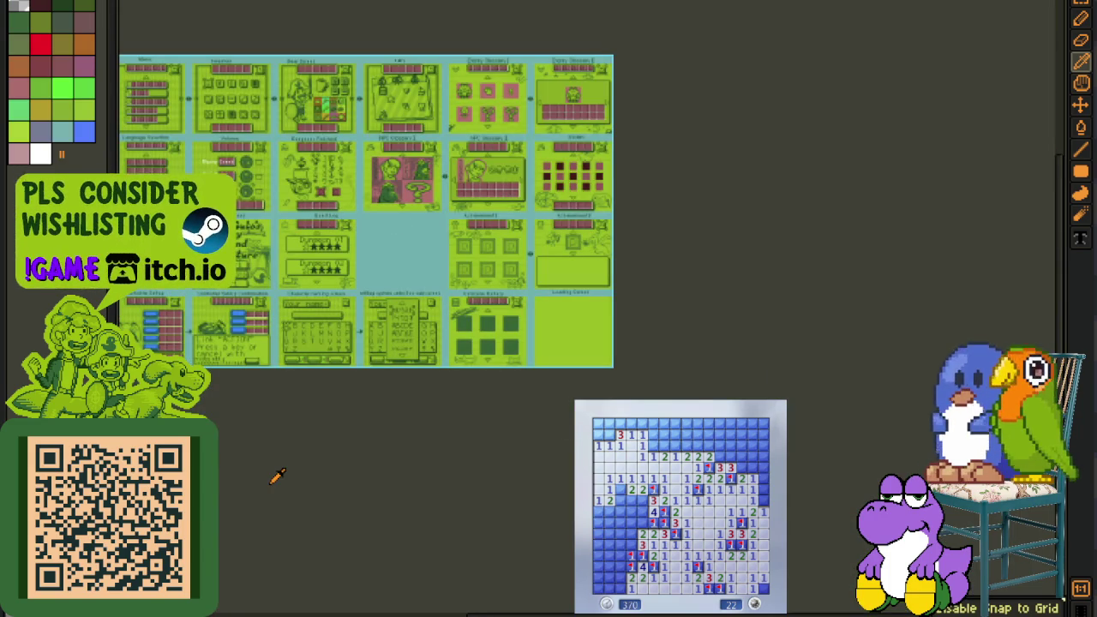
scroll(279, 247, "up", 1)
scroll(283, 239, "up", 1)
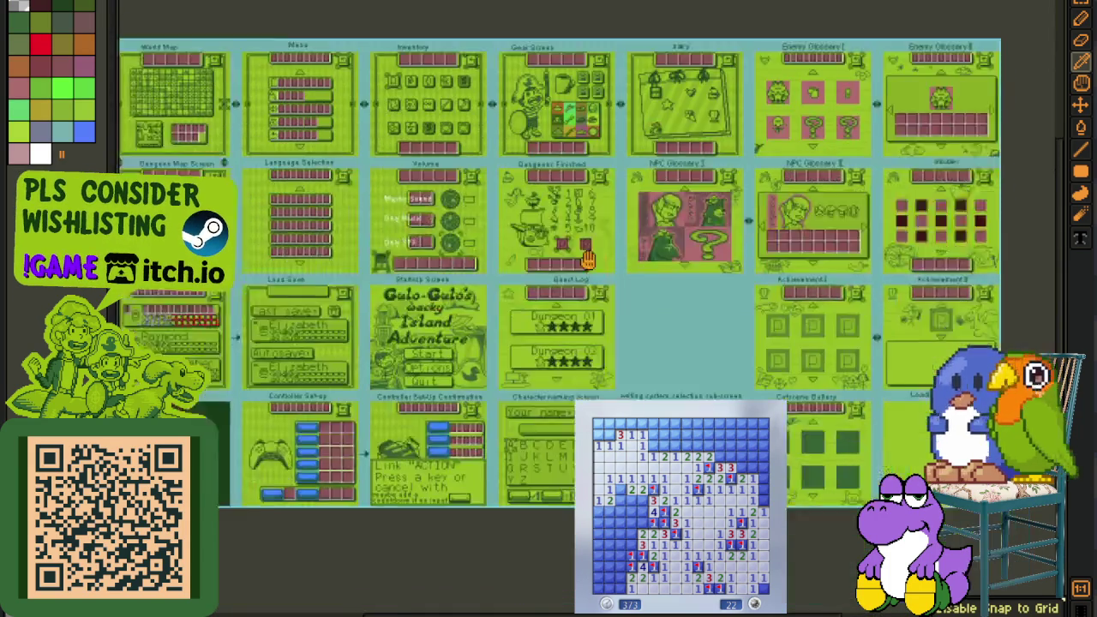
left_click_drag(636, 373, 548, 261)
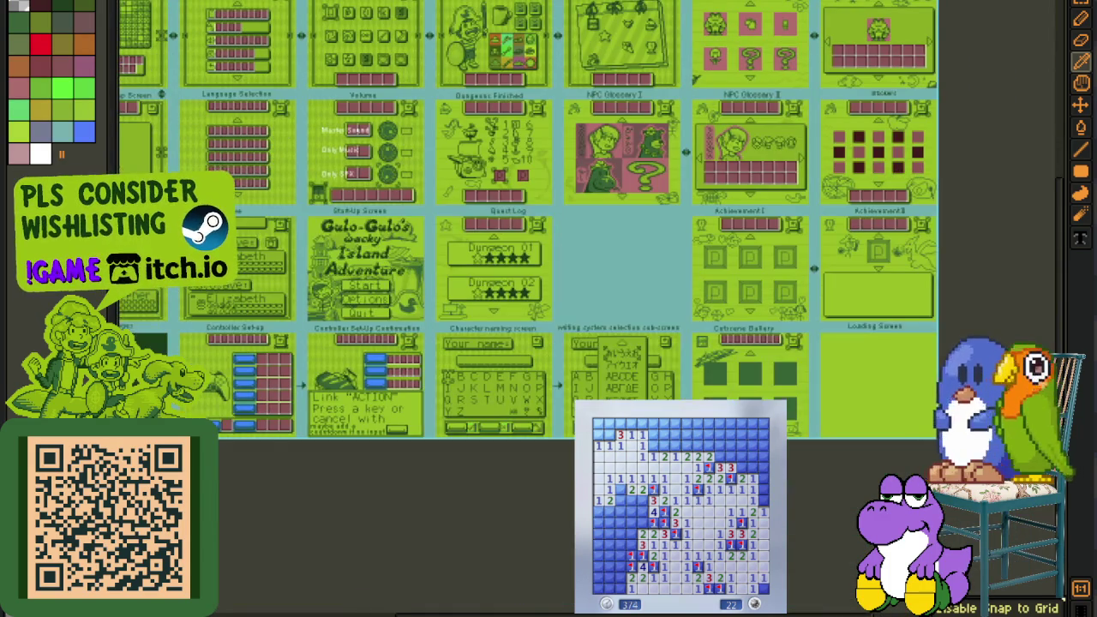
scroll(617, 269, "up", 2)
mouse_move(617, 269)
left_mouse_down()
mouse_move(465, 436)
mouse_move(419, 468)
left_mouse_up()
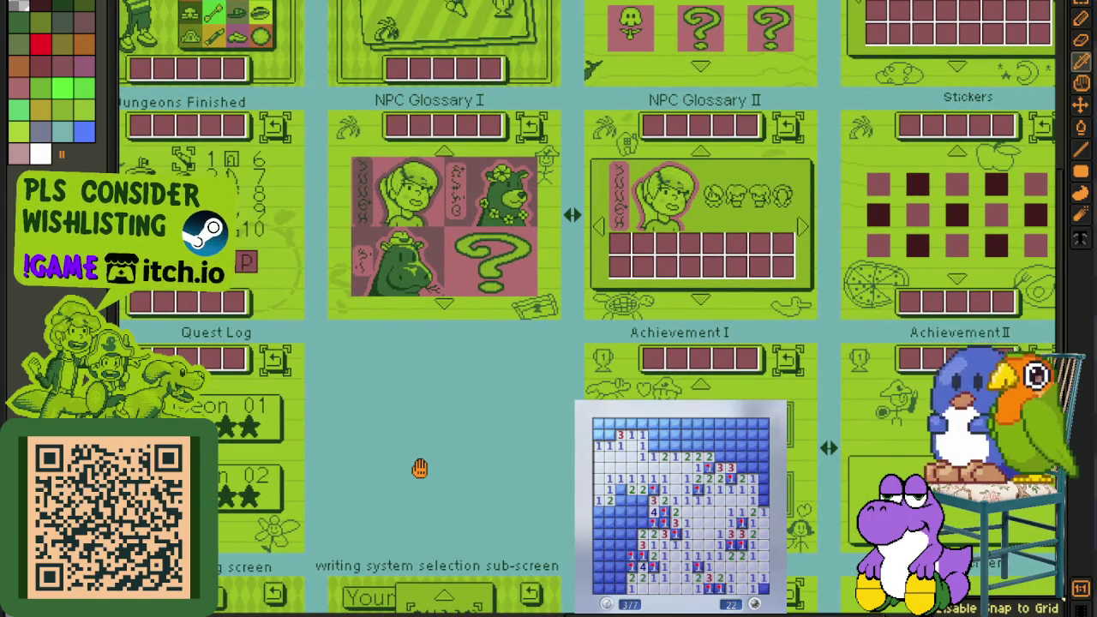
mouse_move(419, 468)
left_mouse_down()
mouse_move(497, 372)
mouse_move(500, 250)
left_mouse_up()
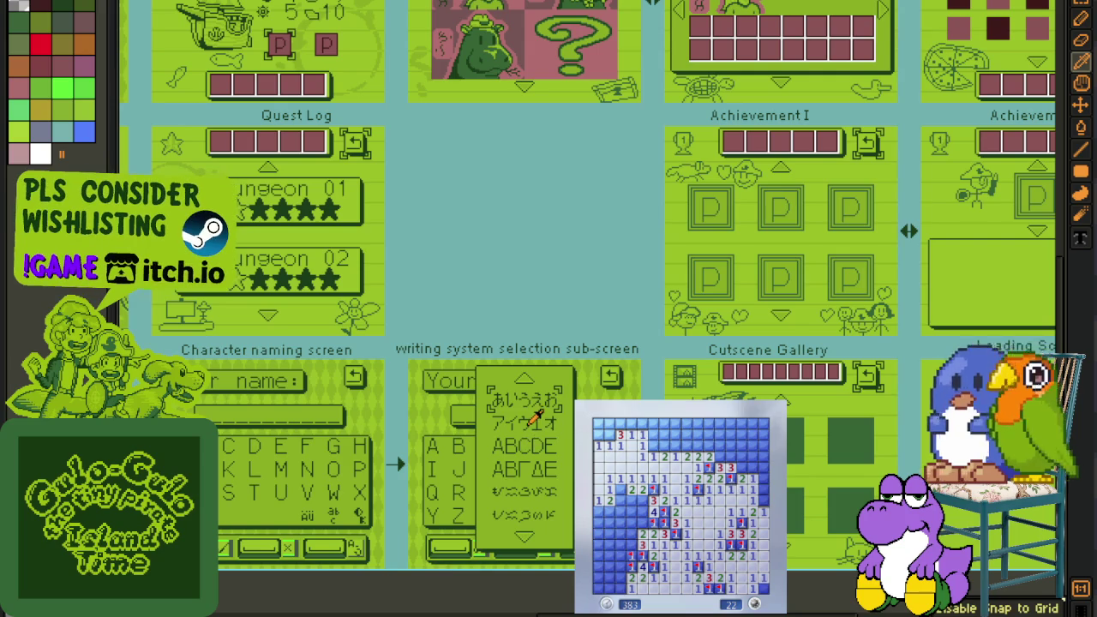
mouse_move(526, 424)
left_mouse_down()
mouse_move(525, 481)
mouse_move(654, 477)
left_mouse_up()
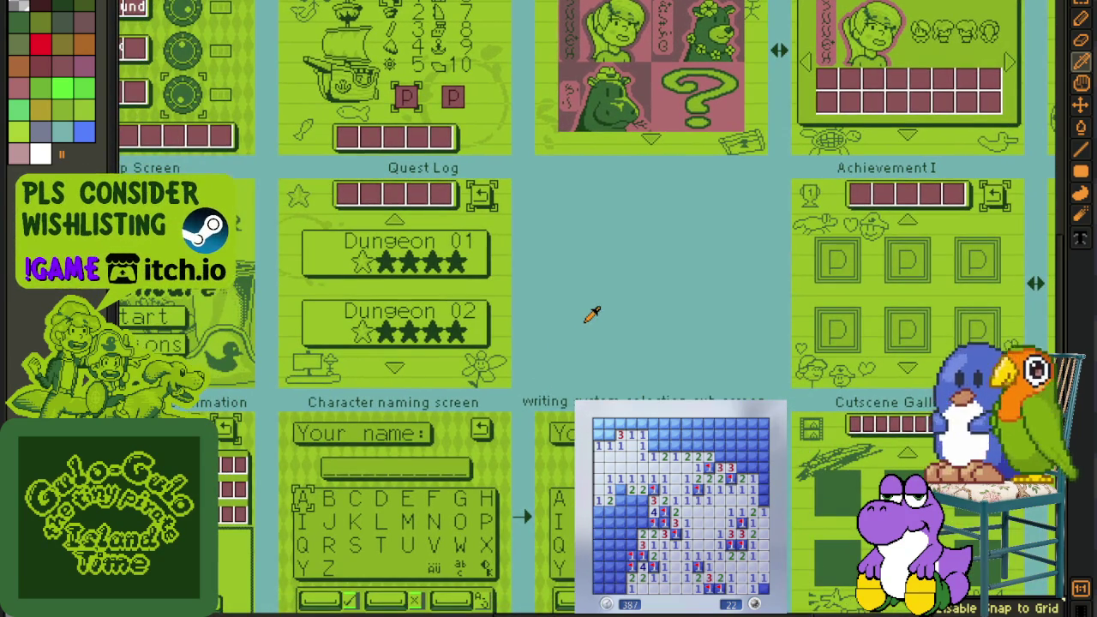
- Pan and zoom across the left and right screens of the sheet
scroll(591, 315, "down", 2)
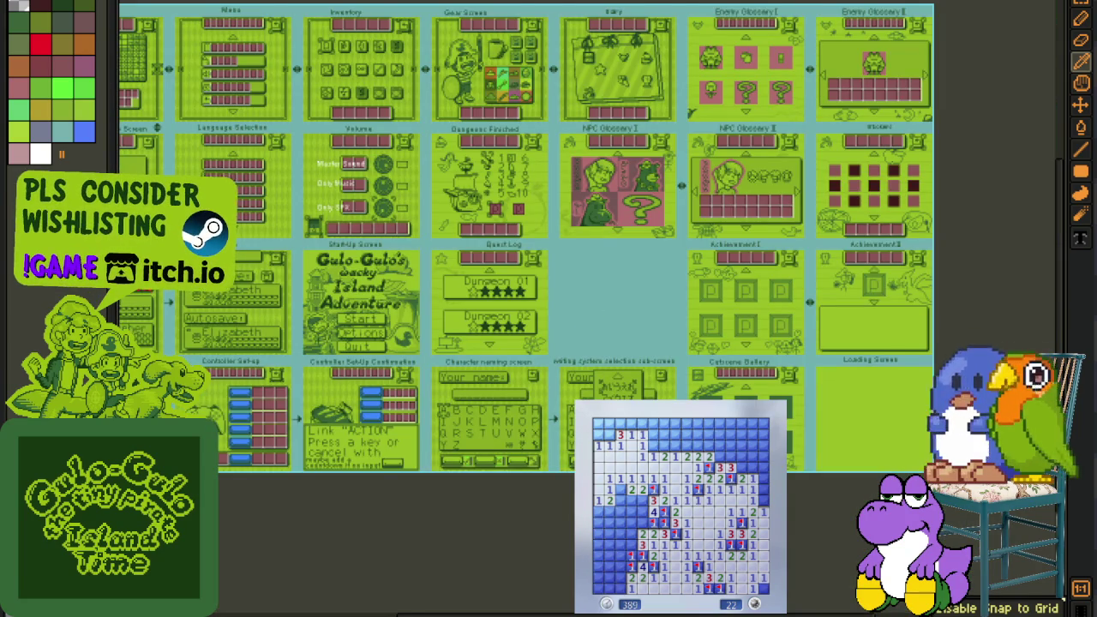
left_click_drag(654, 477, 782, 509)
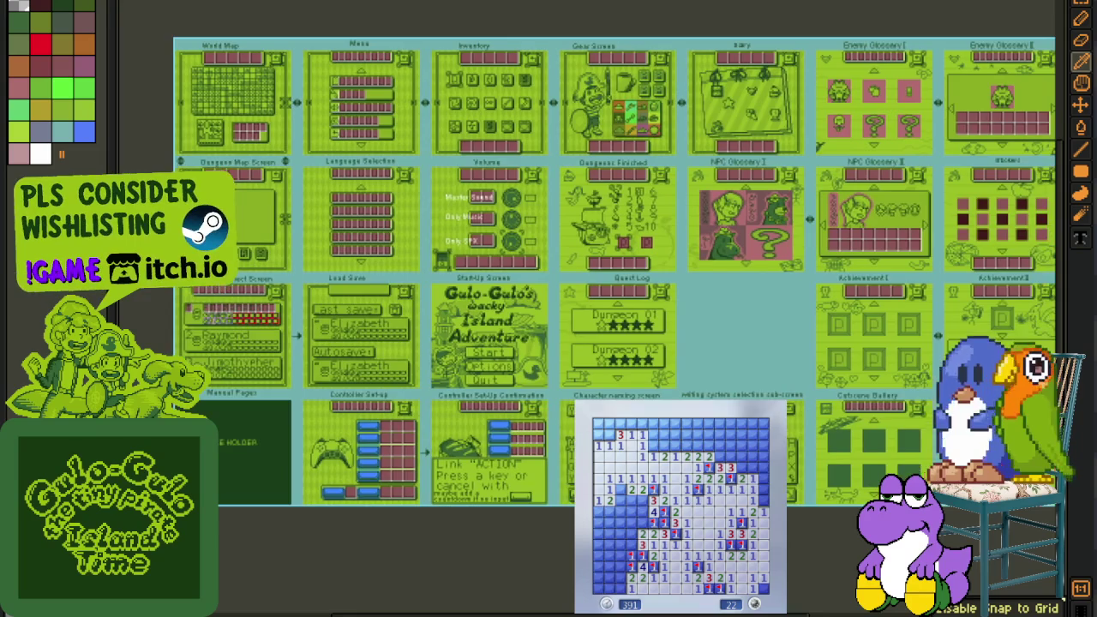
left_click_drag(728, 473, 484, 482)
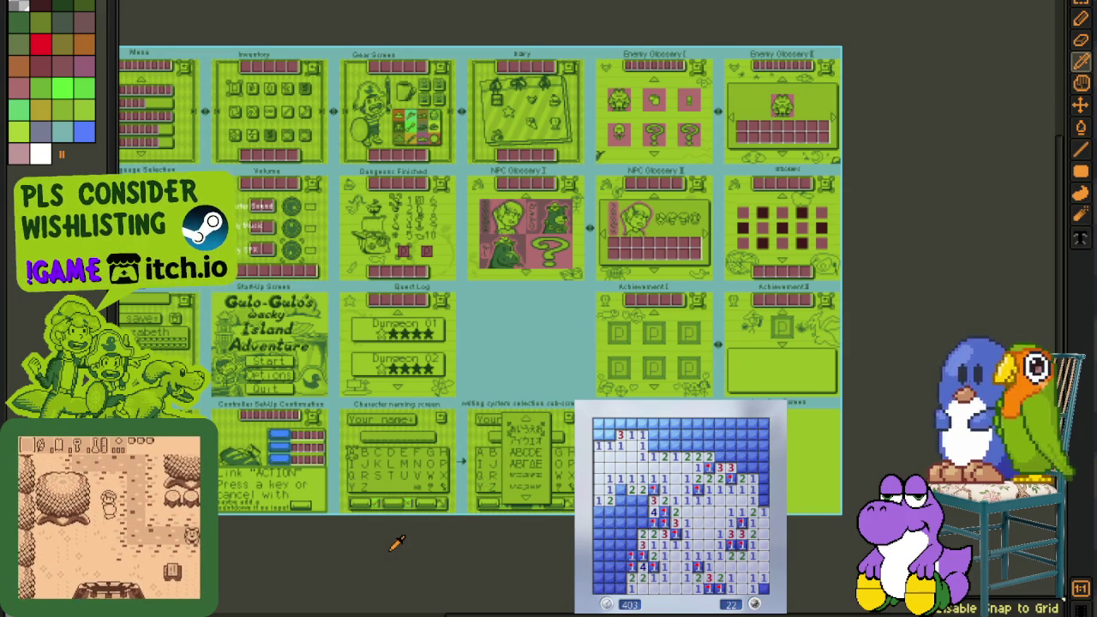
scroll(390, 265, "up", 2)
scroll(722, 310, "right", 2)
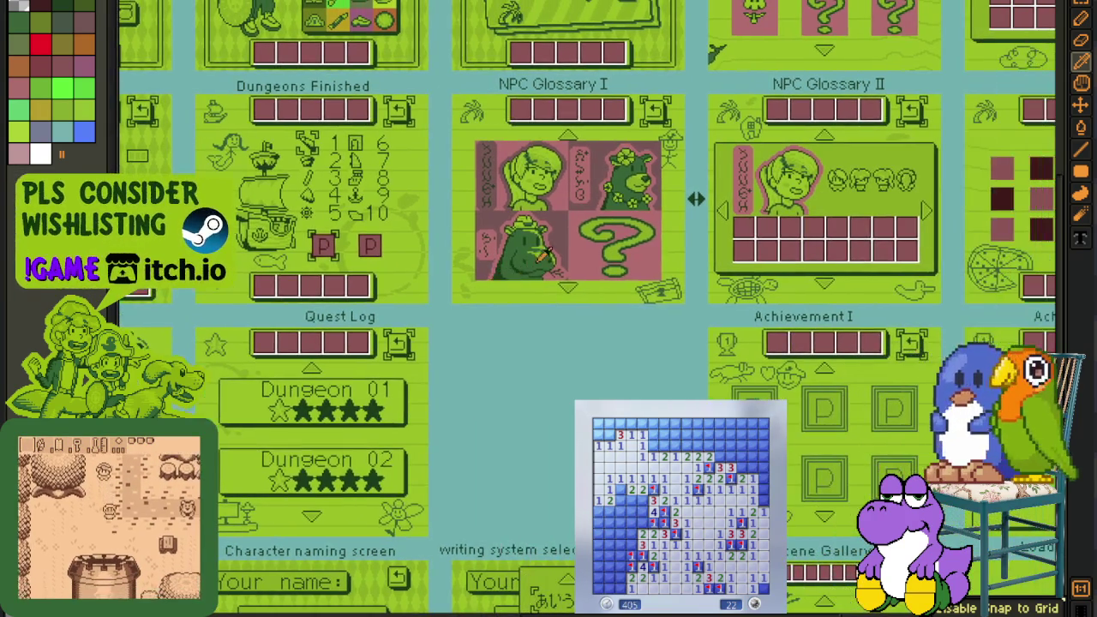
scroll(722, 311, "down", 1)
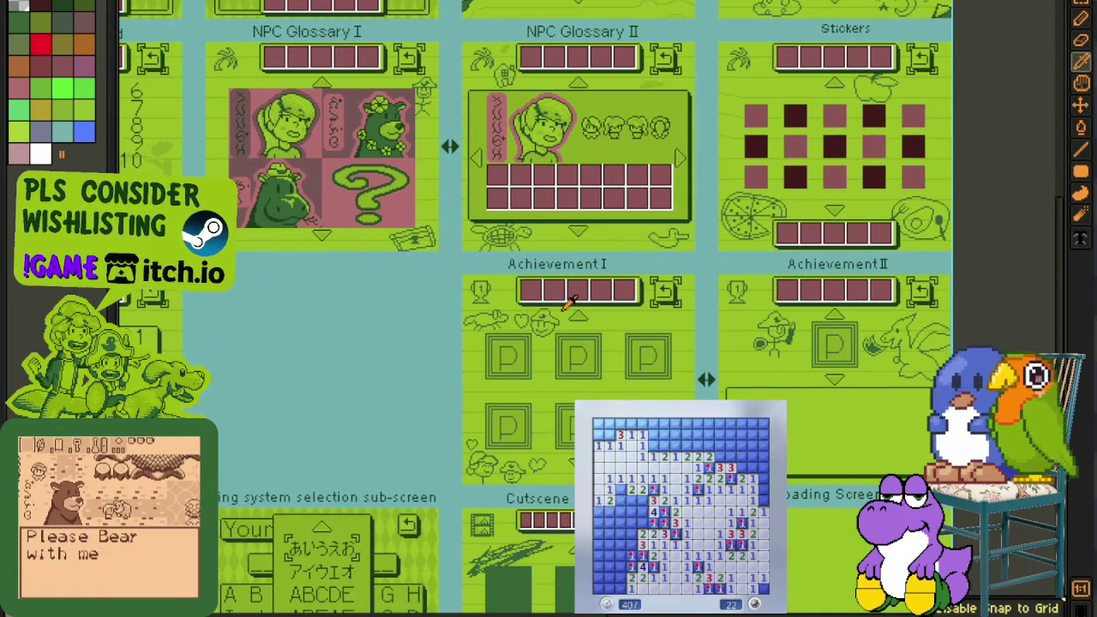
scroll(500, 340, "up", 1)
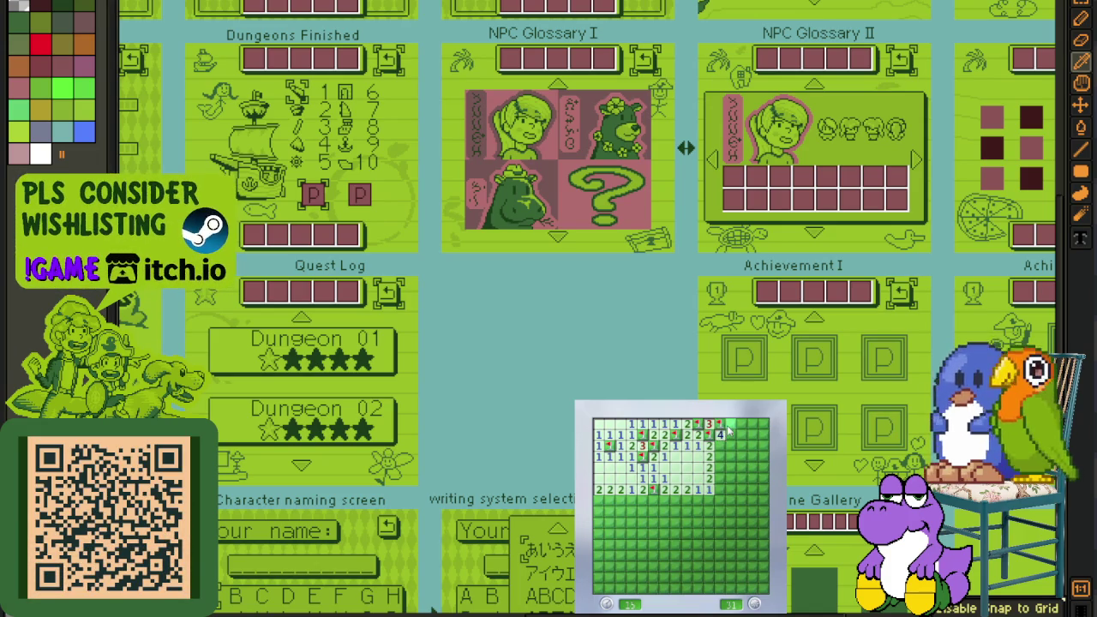
scroll(614, 398, "down", 2)
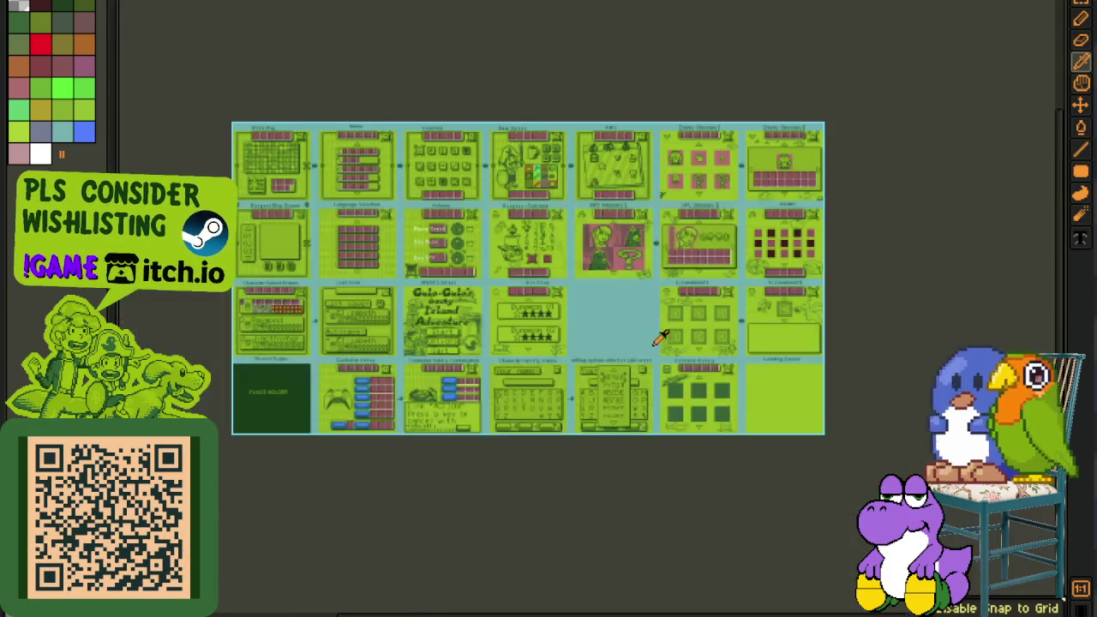
scroll(582, 360, "up", 1)
scroll(517, 390, "up", 1)
scroll(517, 390, "down", 2)
scroll(595, 421, "up", 1)
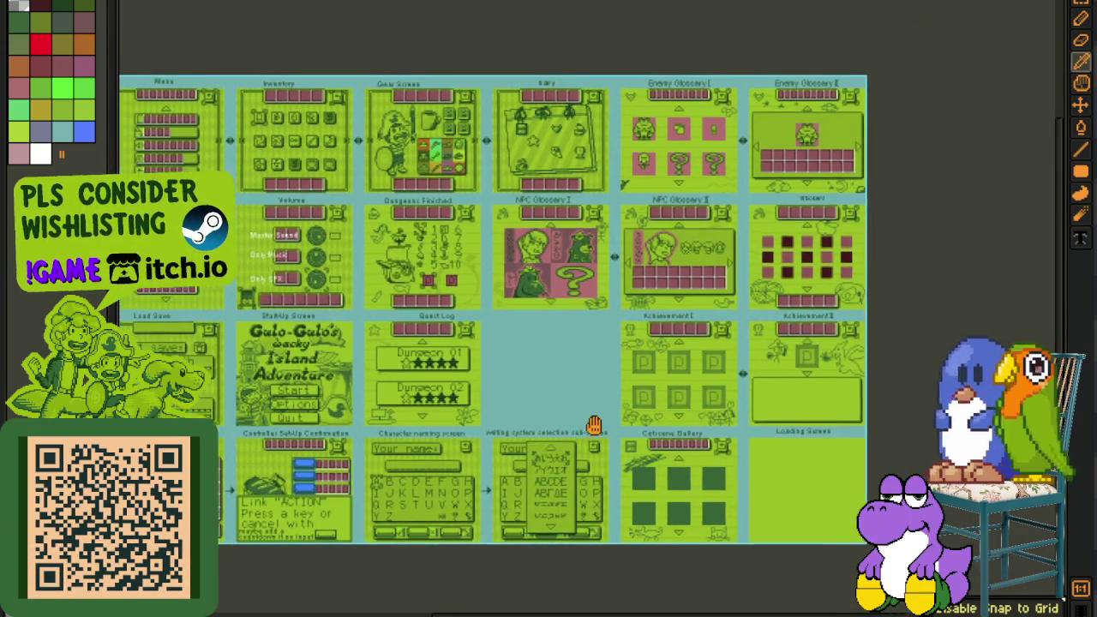
scroll(605, 417, "up", 1)
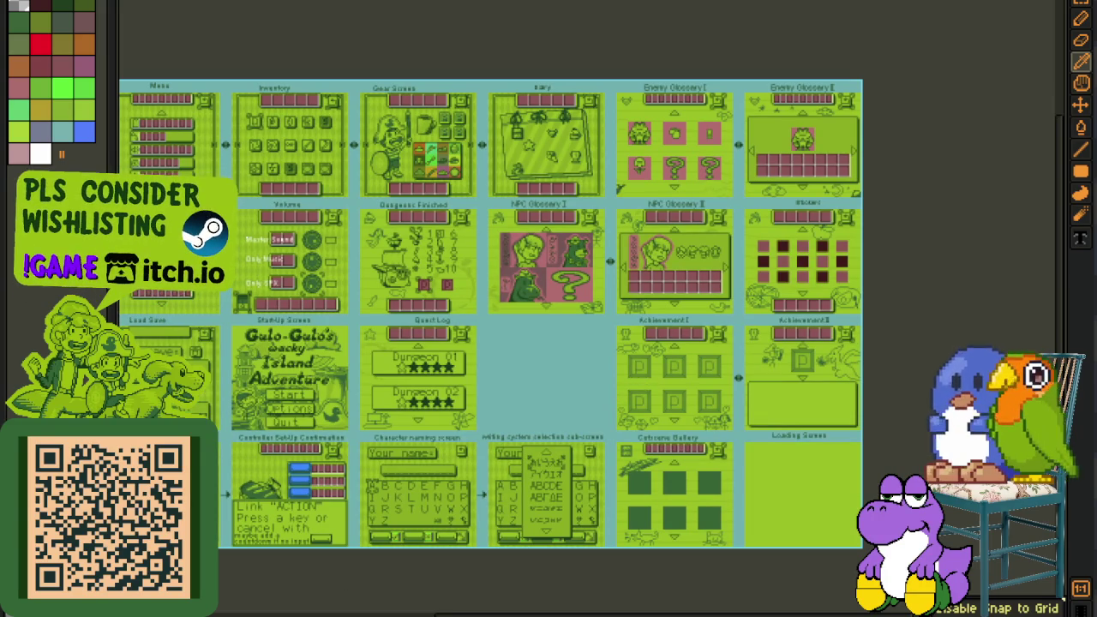
key("ctrl+Tab")
scroll(487, 250, "up", 1)
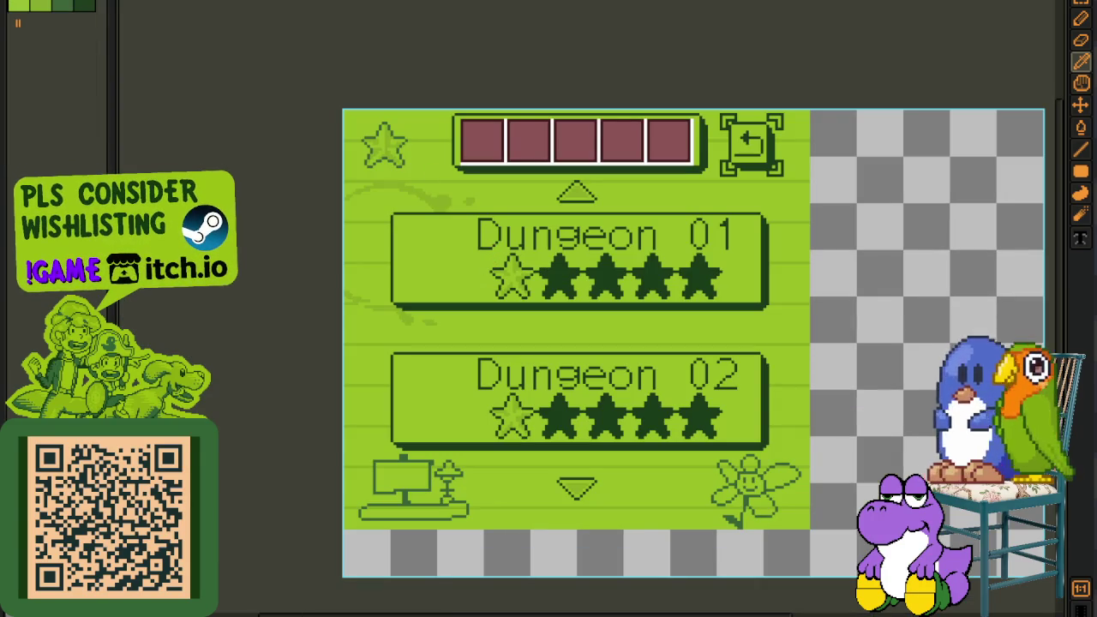
key("ctrl+Tab")
scroll(425, 381, "up", 1)
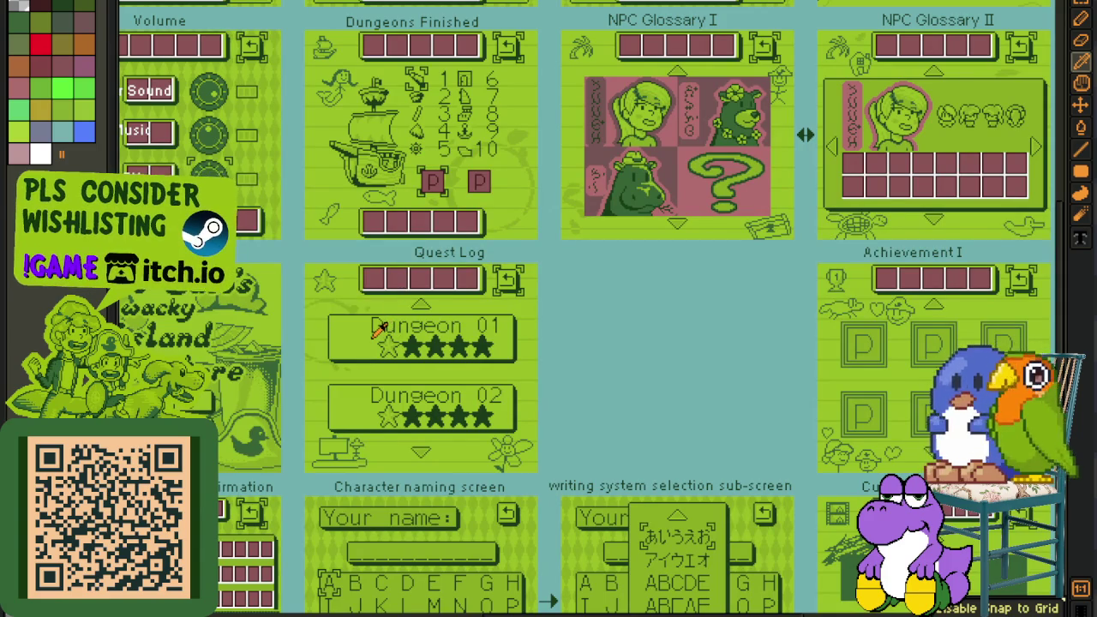
key("Tab")
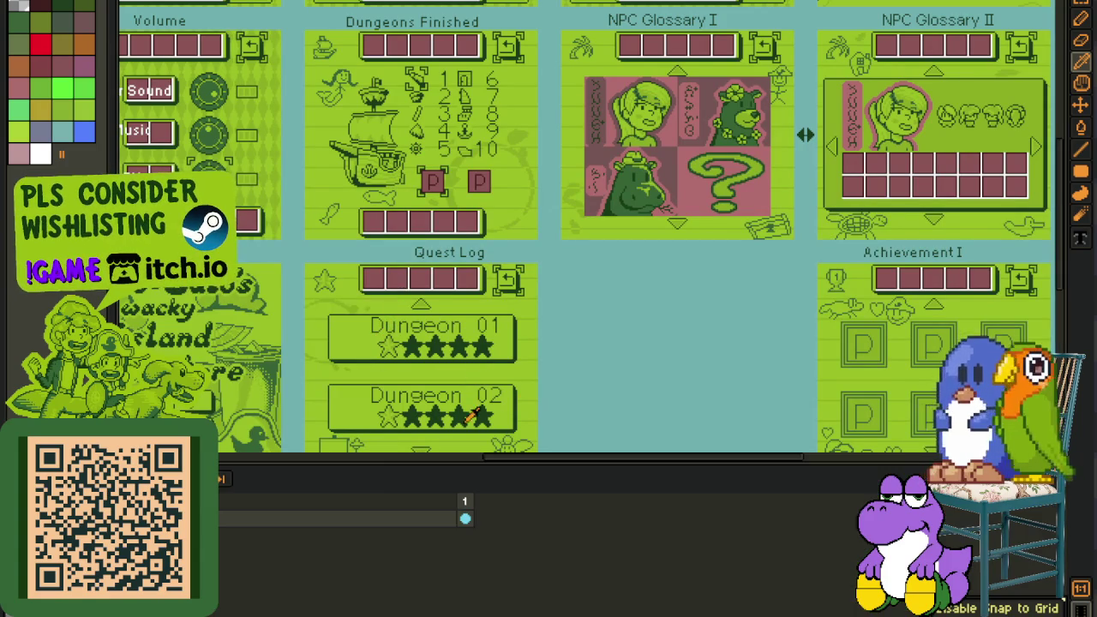
key("Tab")
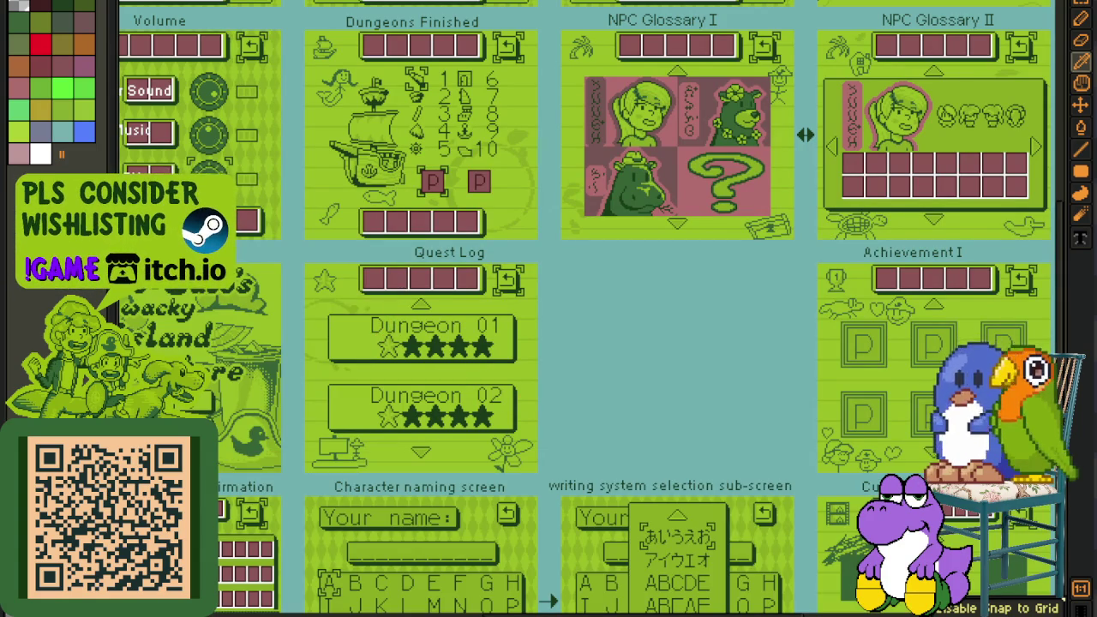
key("ctrl+Tab")
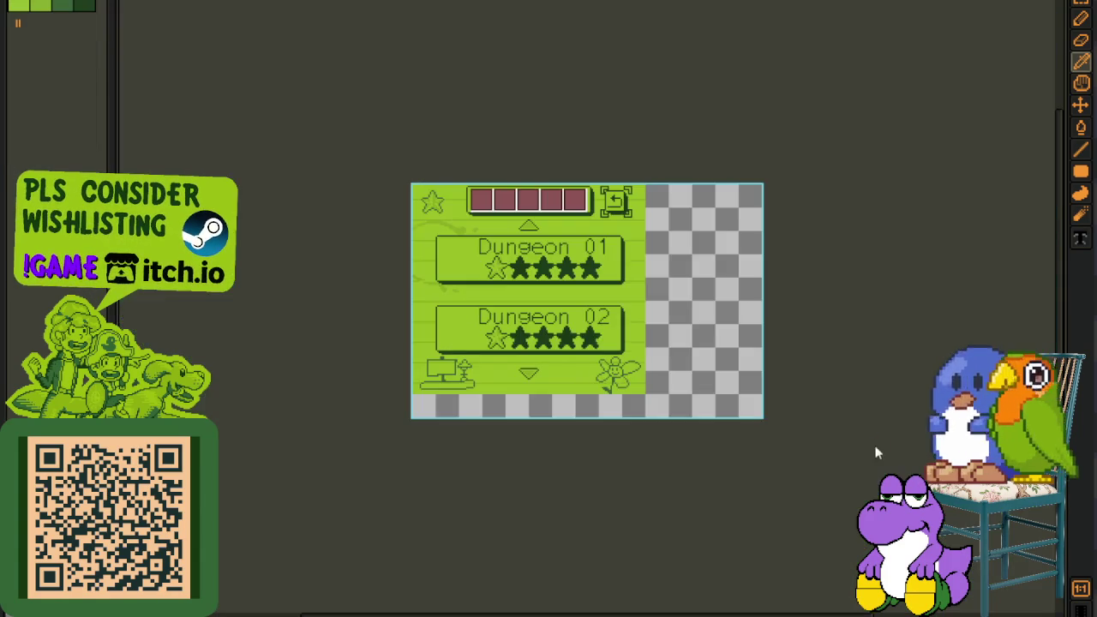
scroll(567, 293, "up", 2)
right_click(122, 9)
key("Escape")
key("ctrl+Tab")
scroll(250, 295, "up", 2)
mouse_move(250, 294)
left_mouse_down()
mouse_move(846, 285)
mouse_move(1022, 252)
mouse_move(569, 119)
left_mouse_up()
scroll(401, 354, "up", 3)
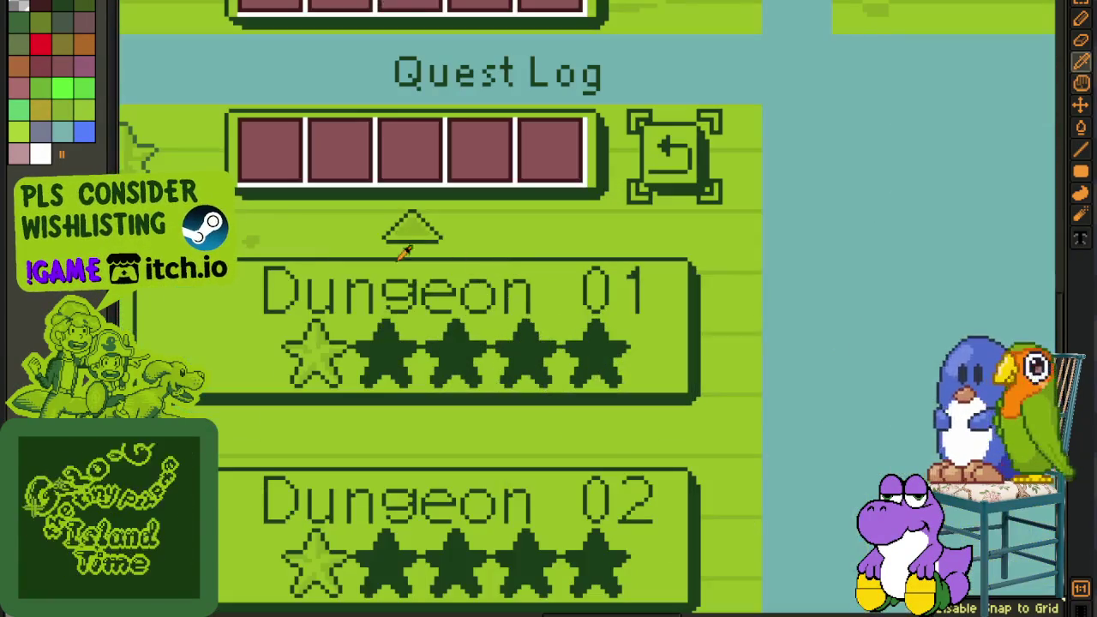
- Flood-fill the Dungeon 01 panel background white
scroll(249, 238, "up", 2)
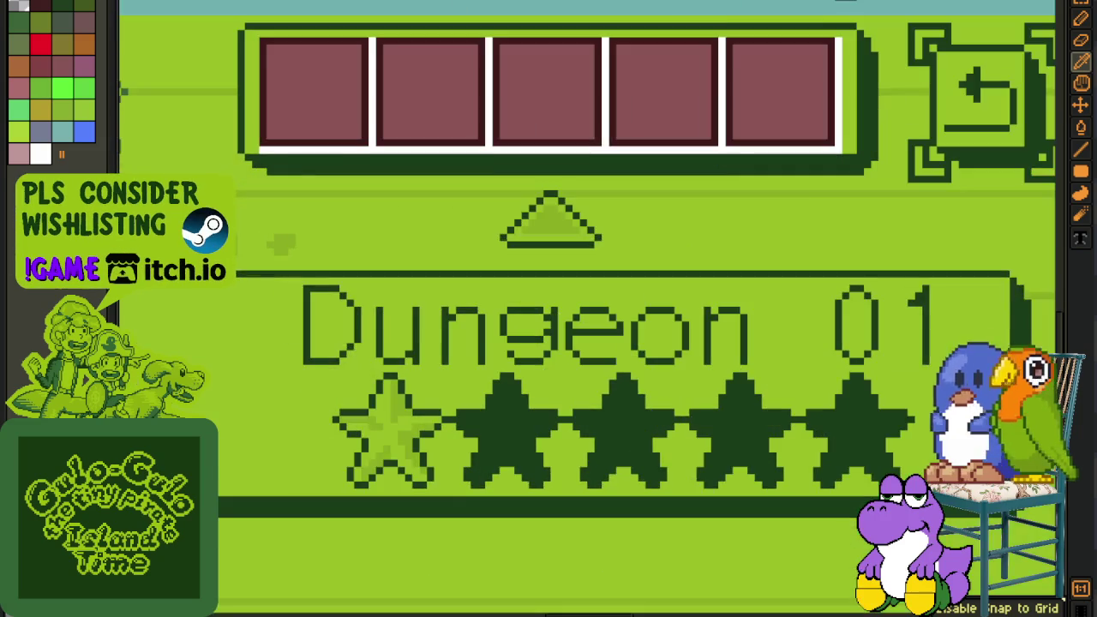
scroll(233, 341, "down", 1)
key("g")
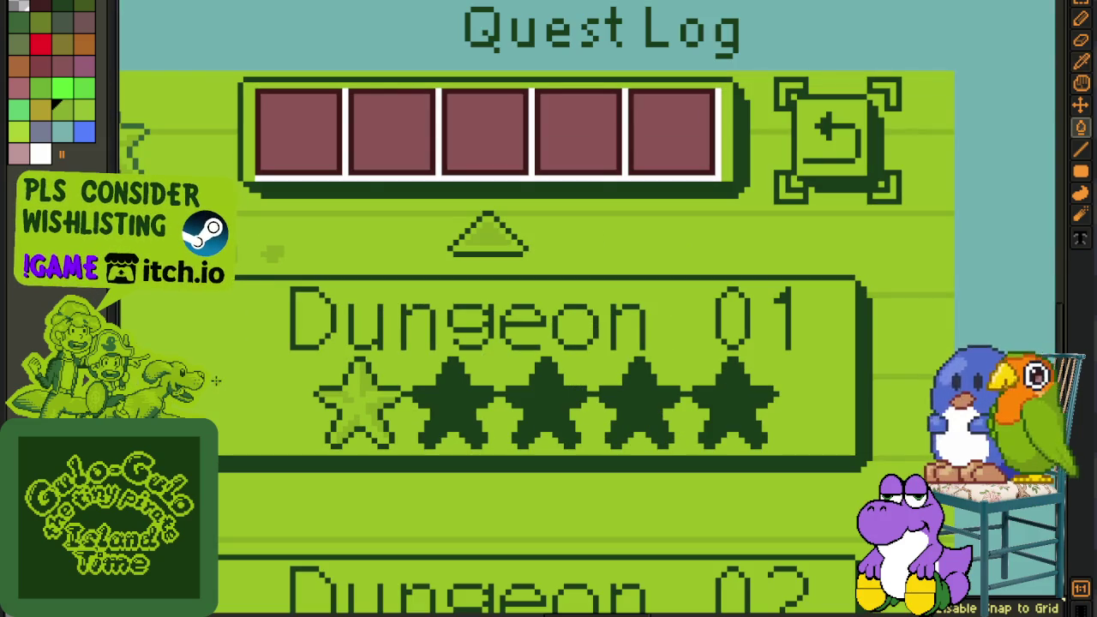
left_click(216, 380)
left_click(296, 347)
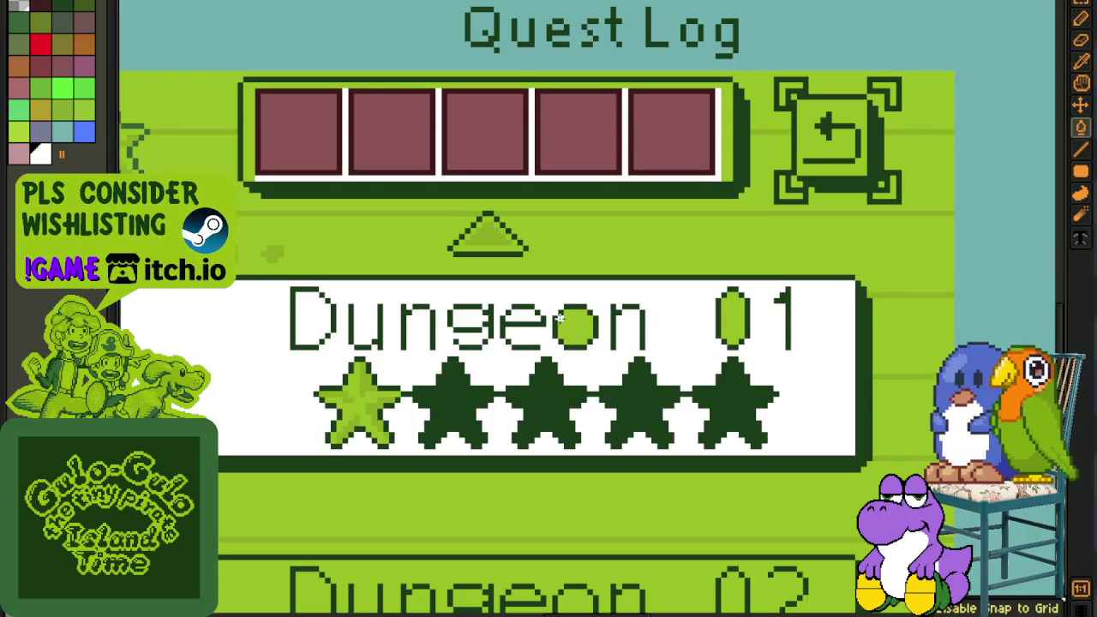
- Flood-fill the Dungeon 02 panel and its letter counters (0, o, g, D) white
key("h")
left_click_drag(714, 455, 651, 177)
key("g")
left_click(653, 321)
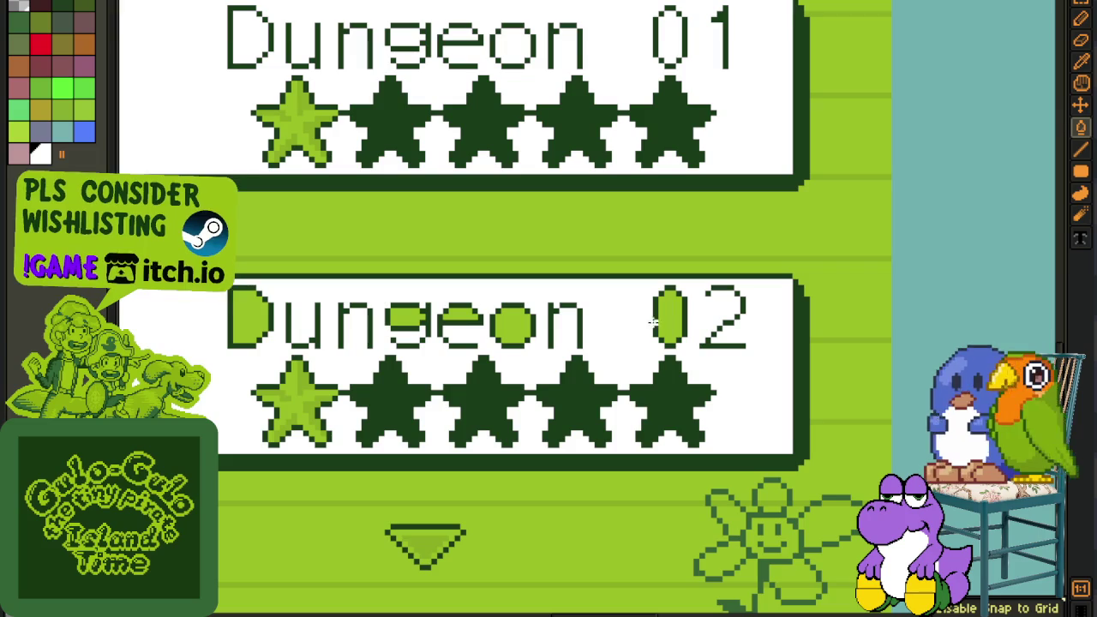
left_click(673, 319)
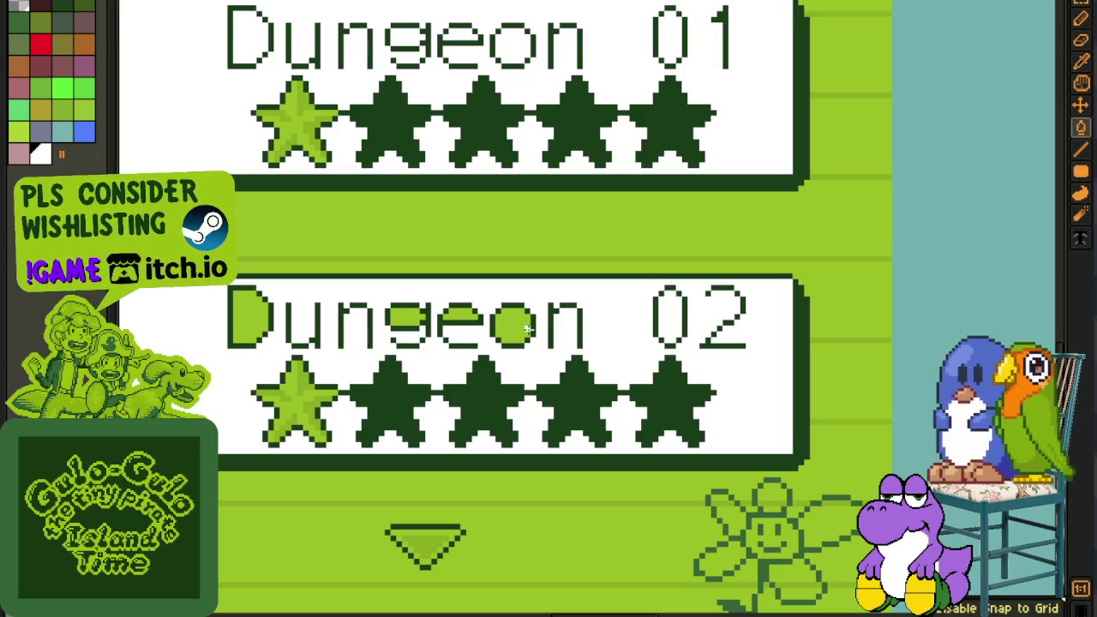
left_click(515, 325)
left_click(408, 317)
left_click(250, 317)
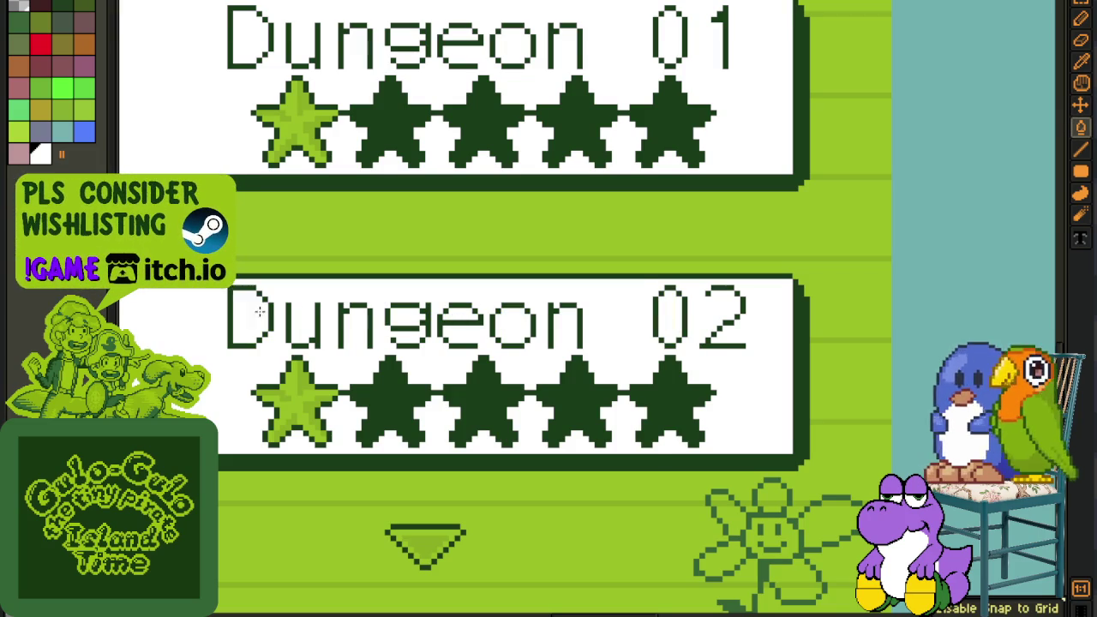
- Try replacing white with light green across the panels, then undo it
key("b")
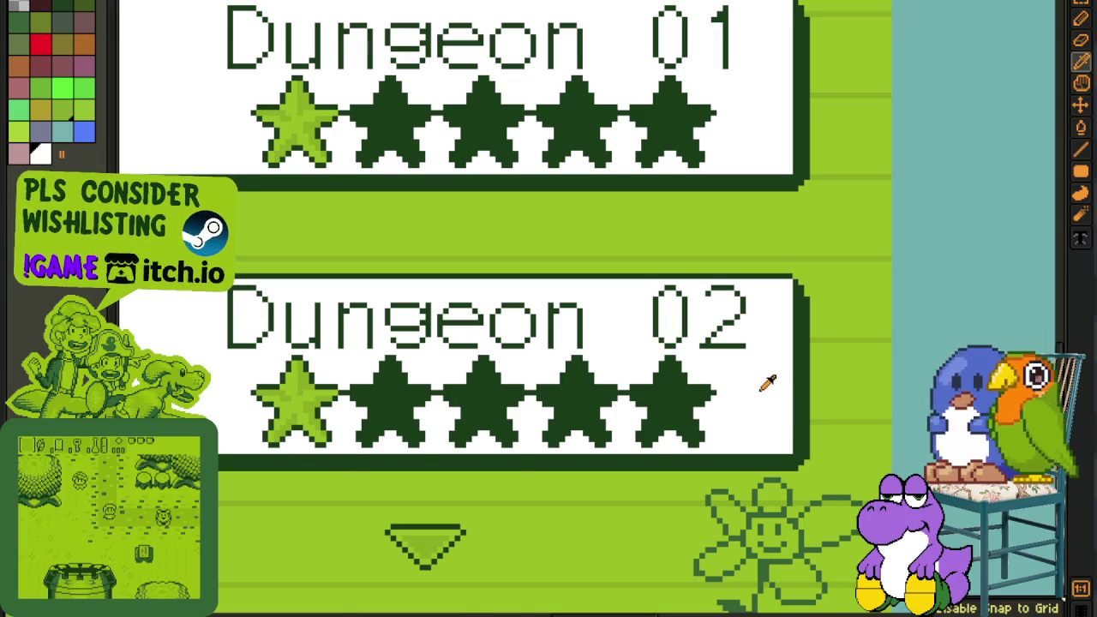
key("shift+r")
left_click(485, 477)
scroll(519, 375, "down", 3)
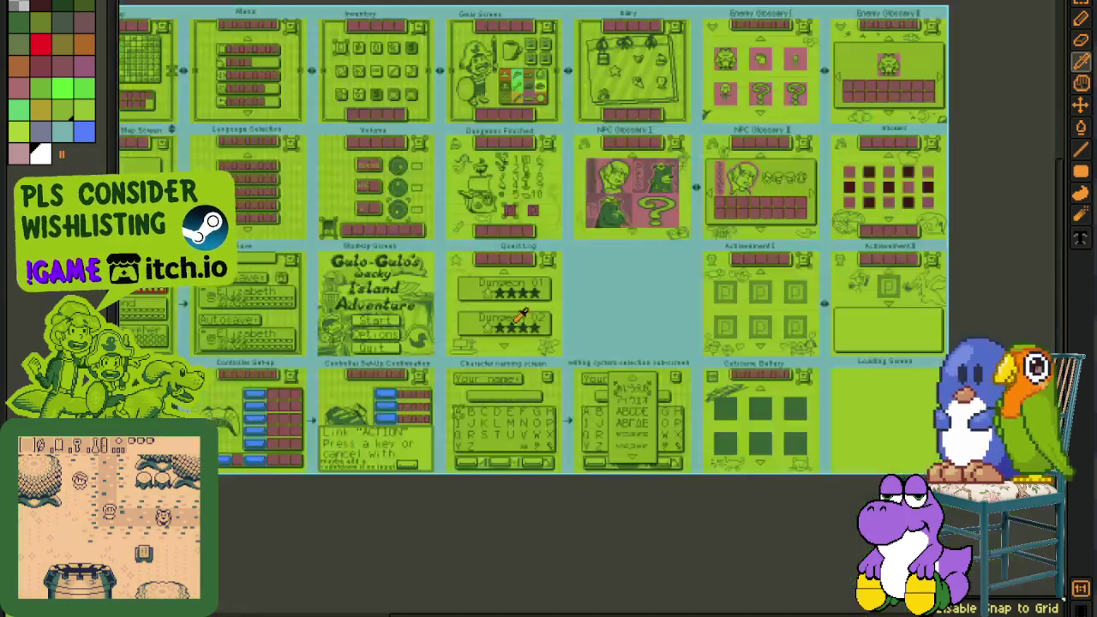
scroll(521, 462, "down", 2)
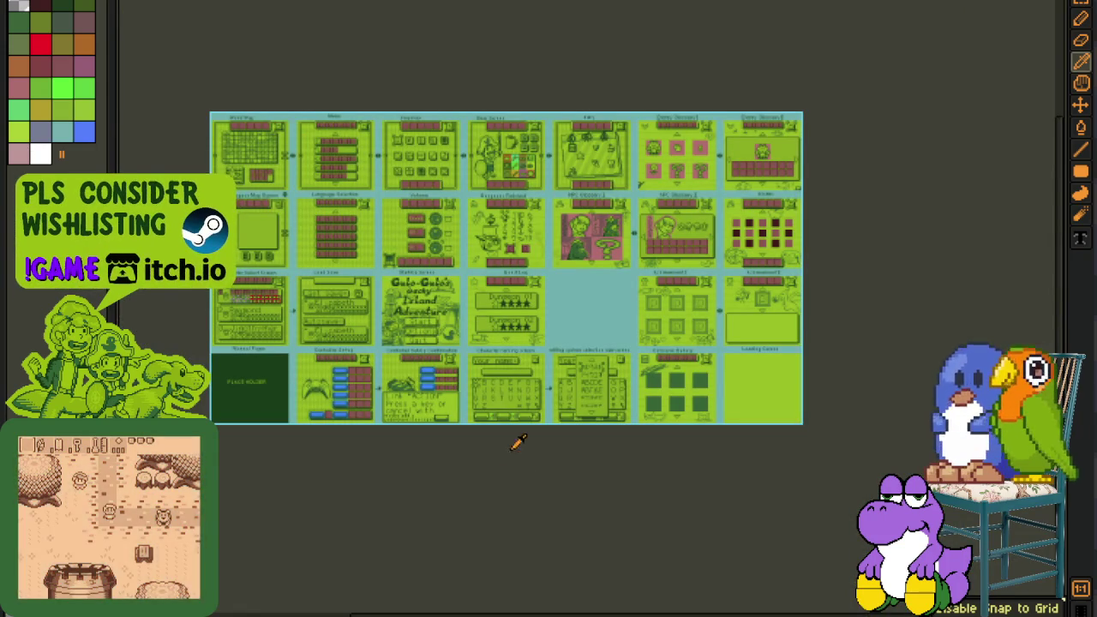
key("ctrl+z")
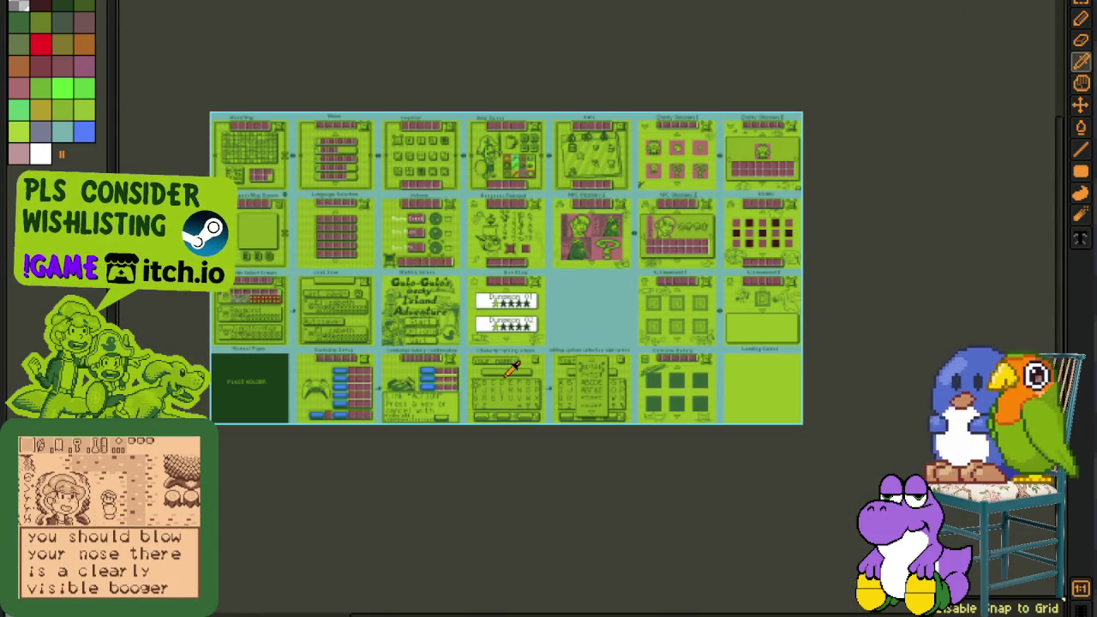
- Marquee-select the Dungeon 01 and 02 boxes and replace their white with light green
scroll(489, 310, "up", 5)
scroll(489, 309, "up", 1)
mouse_move(440, 240)
left_mouse_down()
mouse_move(380, 268)
mouse_move(714, 472)
left_mouse_up()
key("m")
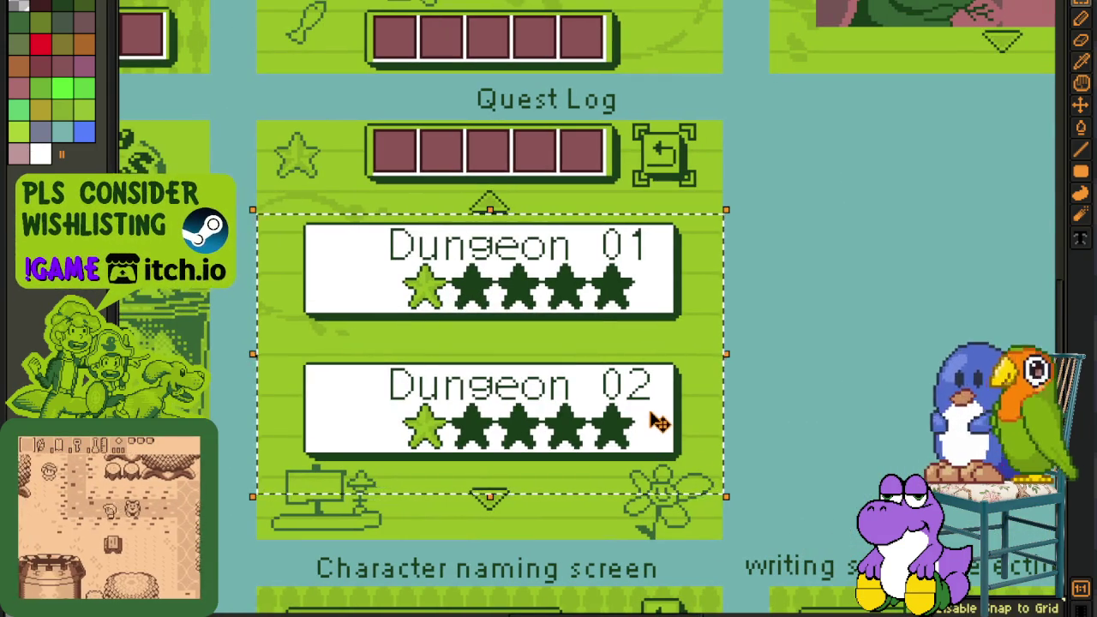
scroll(656, 421, "up", 2)
key("b")
scroll(673, 354, "down", 1)
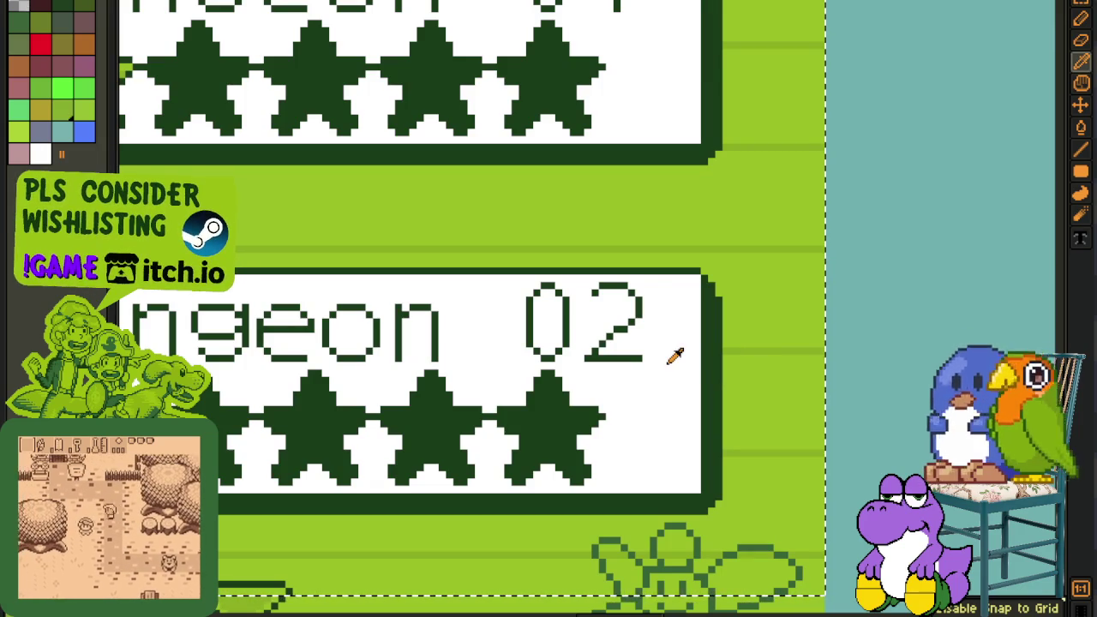
key("shift+r")
left_click(497, 478)
scroll(469, 344, "down", 3)
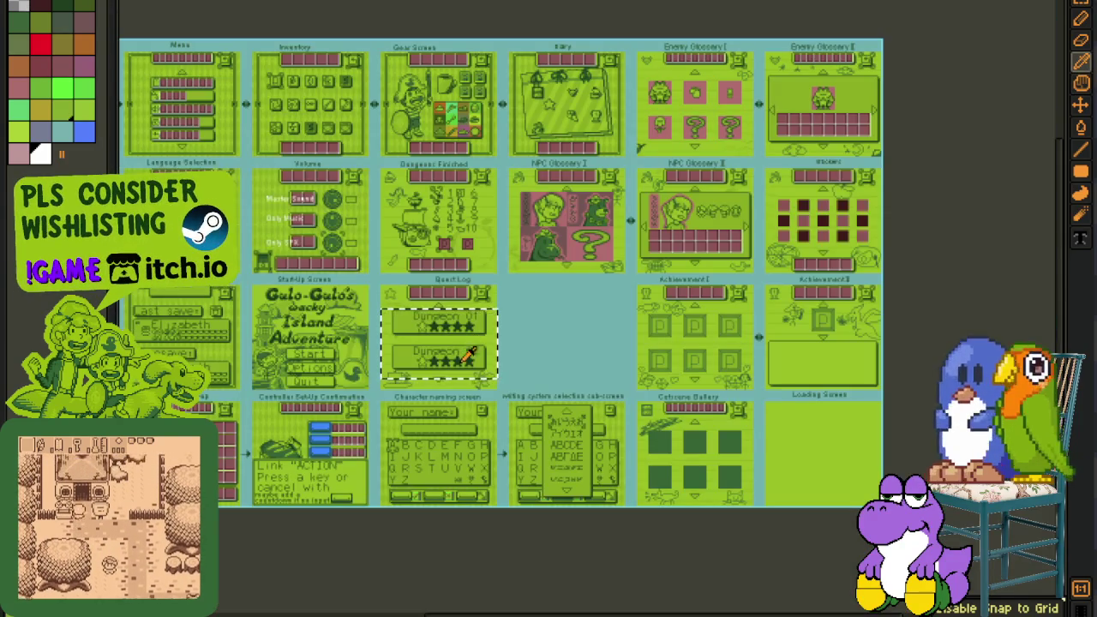
- Deselect and save the sprite sheet with Ctrl+S
key("m")
key("ctrl+d")
key("ctrl+s")
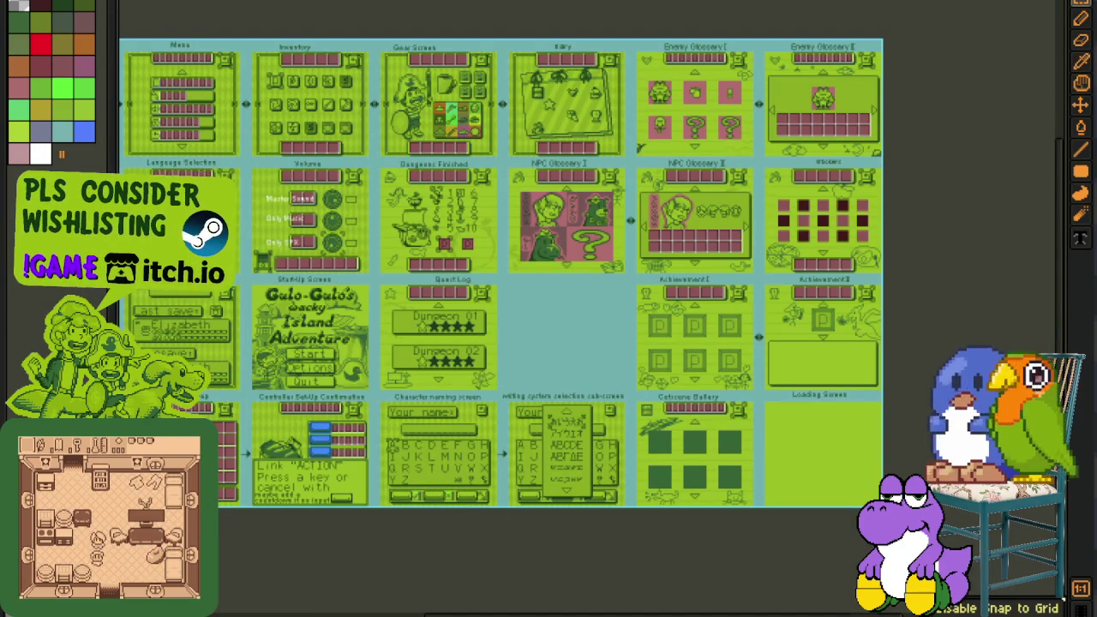
key("ctrl+Tab")
key("Tab")
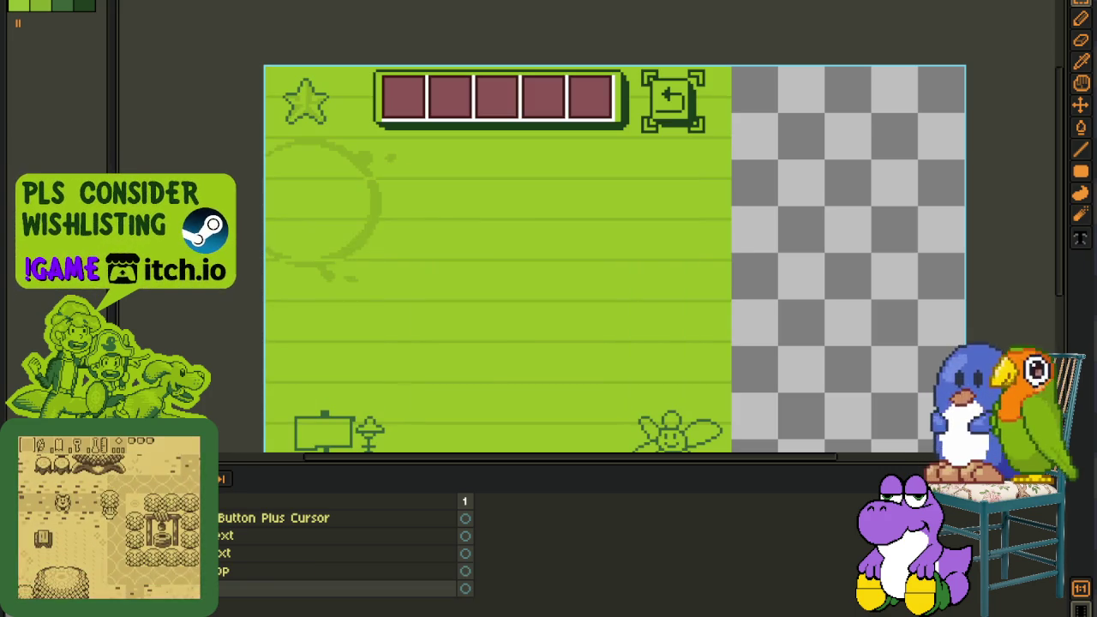
- Step through the Quest Log layers down to Menu Text Box and pan over the boxes
scroll(342, 557, "down", 1)
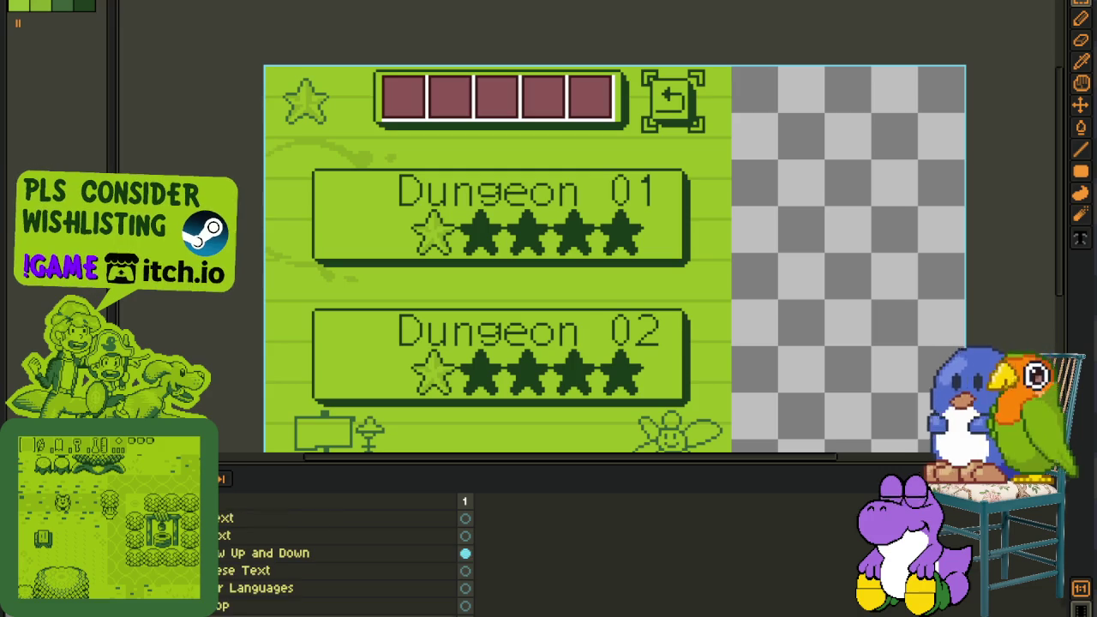
scroll(342, 557, "down", 1)
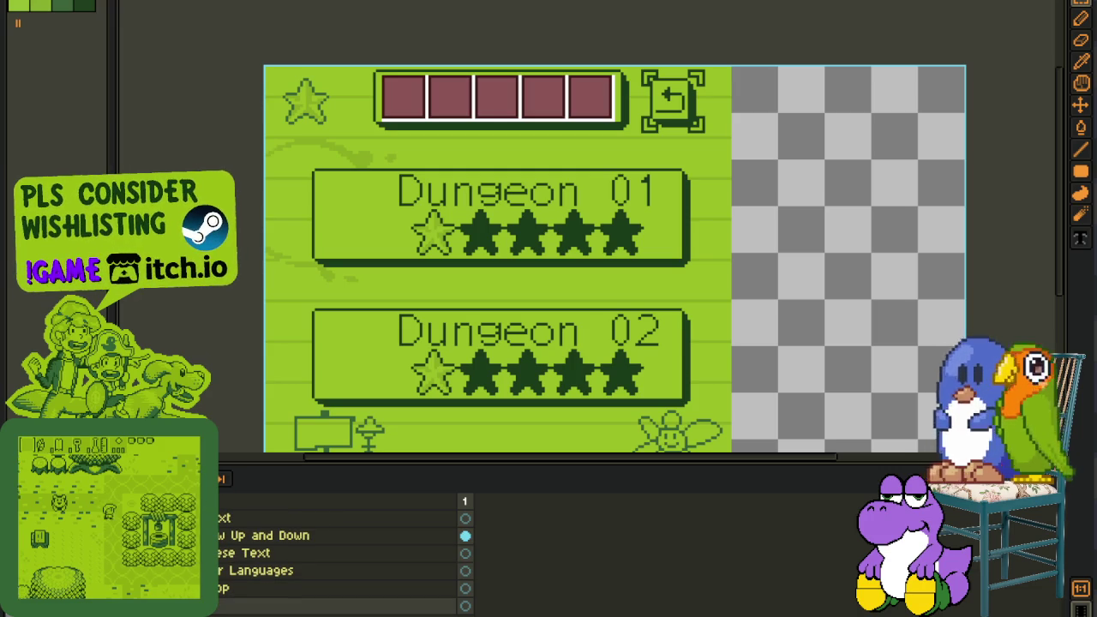
scroll(343, 557, "down", 2)
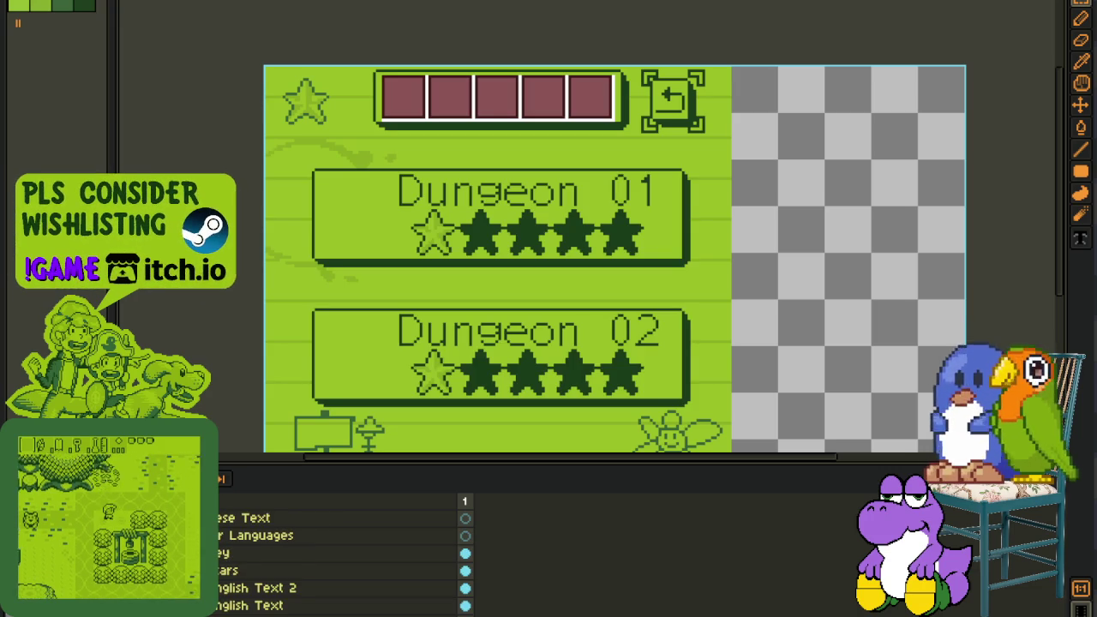
scroll(343, 557, "down", 1)
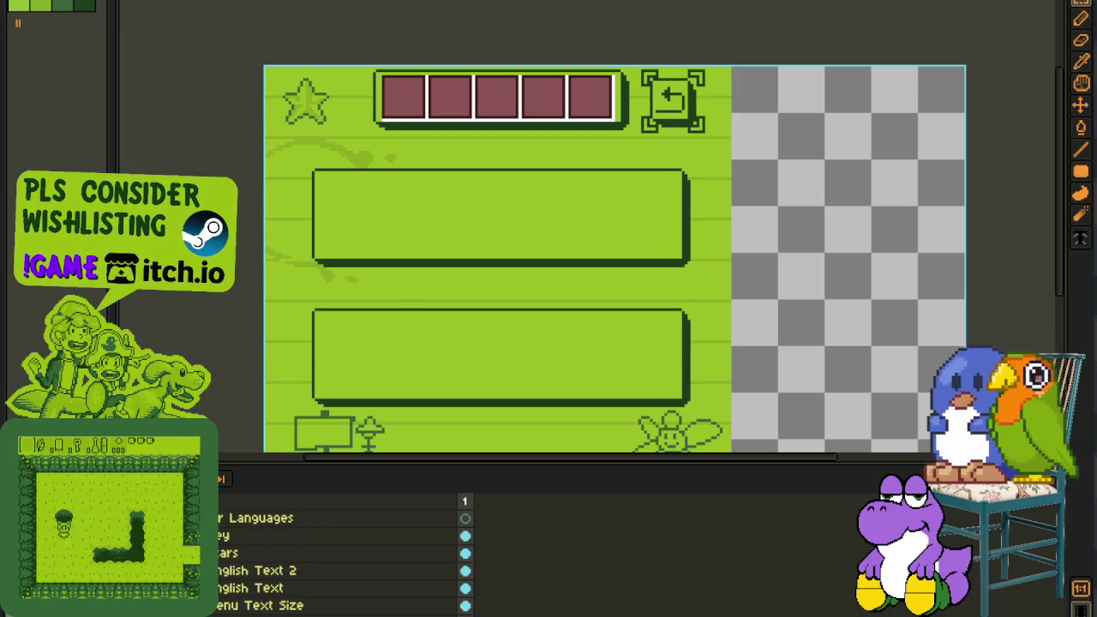
scroll(343, 557, "down", 2)
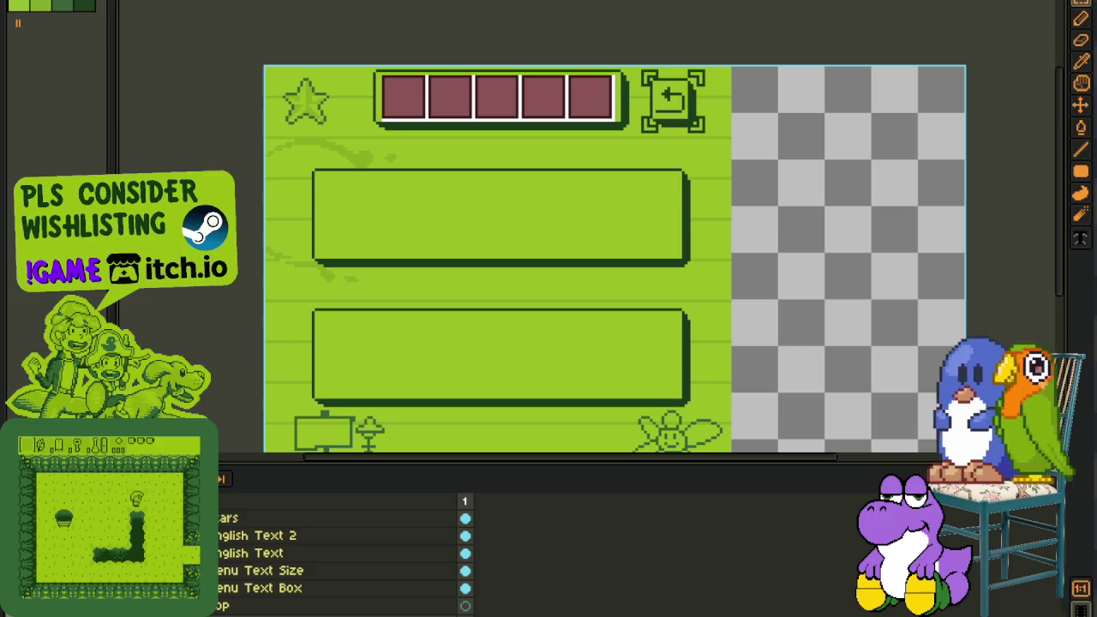
key("alt+Down")
key("alt+Down")
scroll(360, 138, "up", 3)
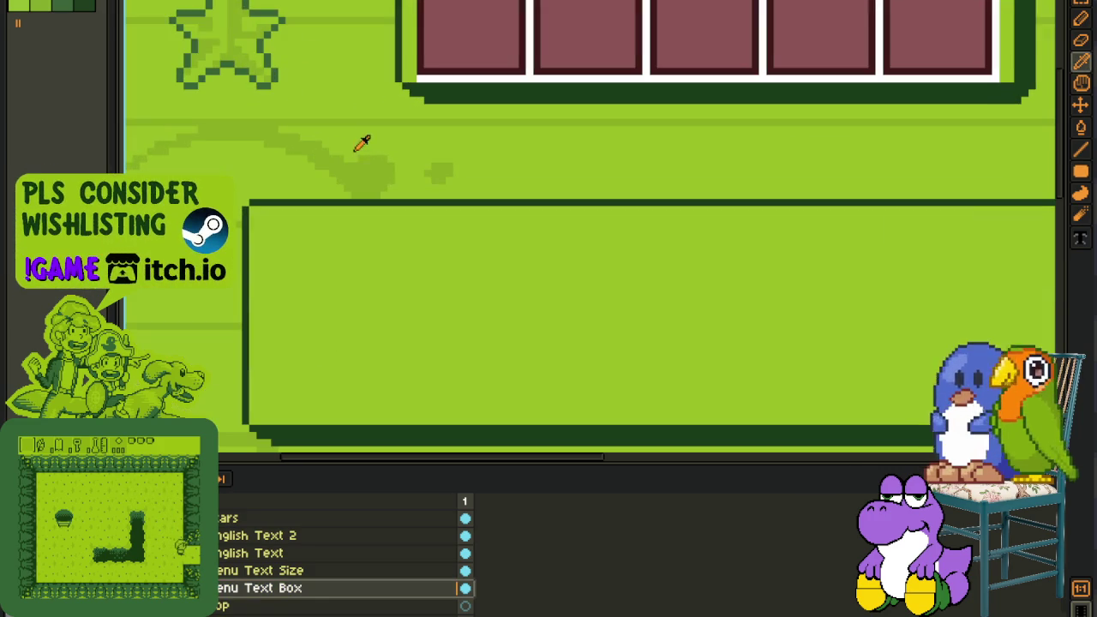
scroll(441, 314, "down", 2)
mouse_move(437, 314)
left_mouse_down()
mouse_move(489, 280)
mouse_move(388, 124)
left_mouse_up()
key("b")
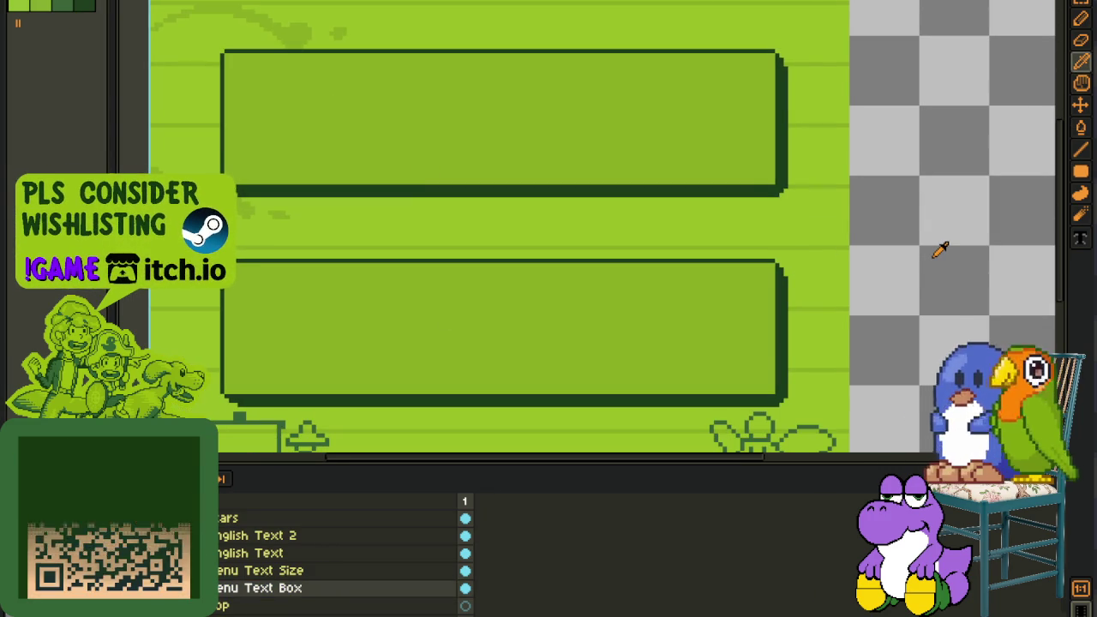
- Select the Menu Text Box layer and look over the Quest Log layers
scroll(343, 557, "up", 1)
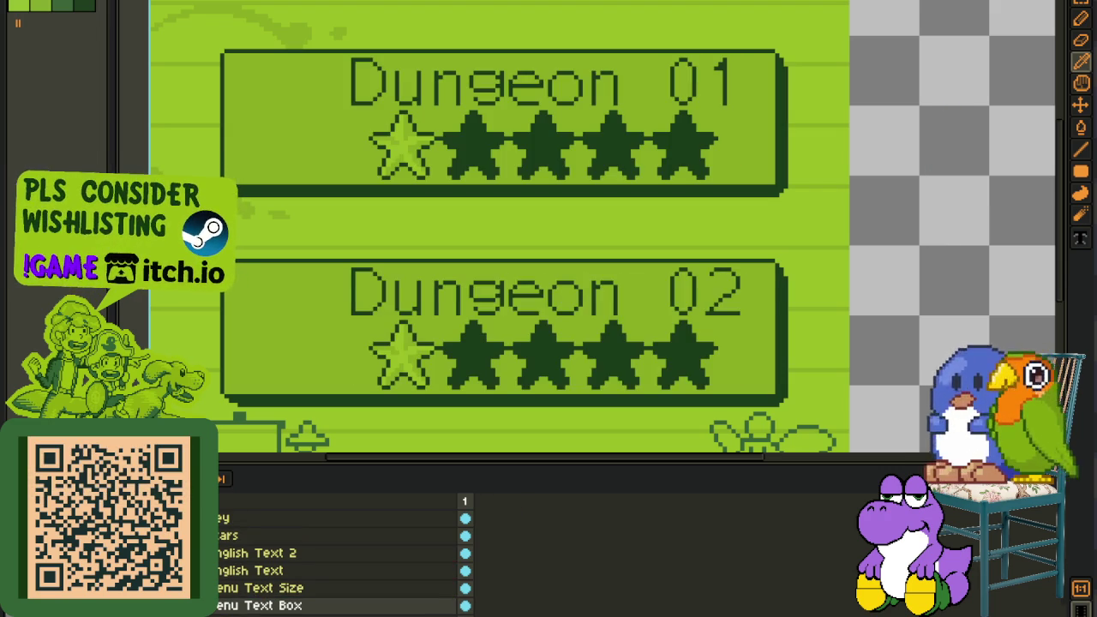
scroll(334, 557, "up", 1)
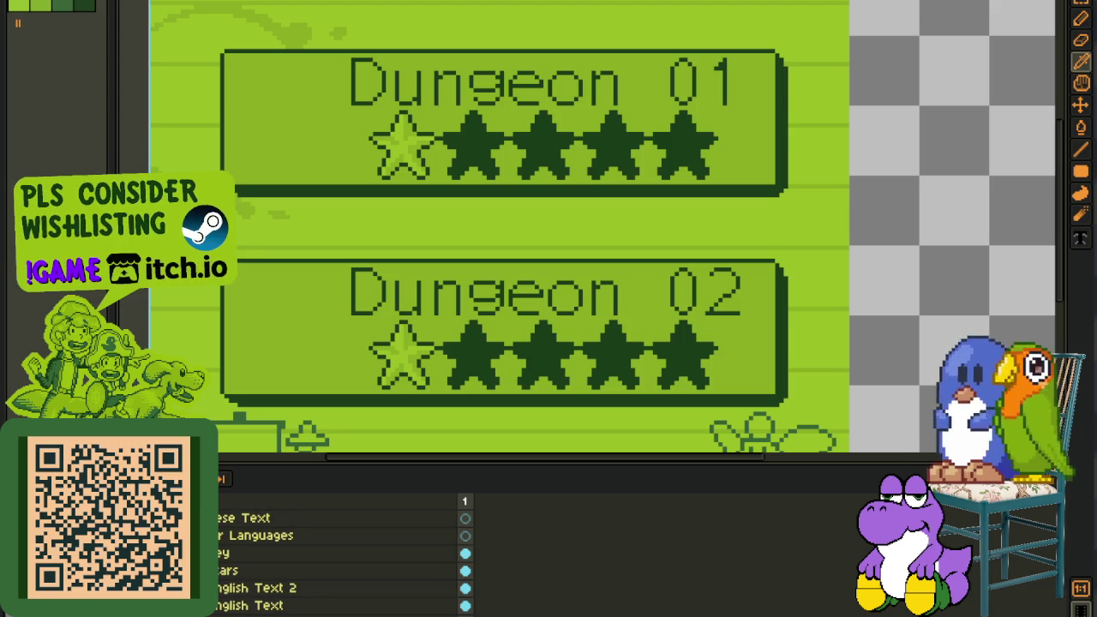
scroll(335, 553, "up", 1)
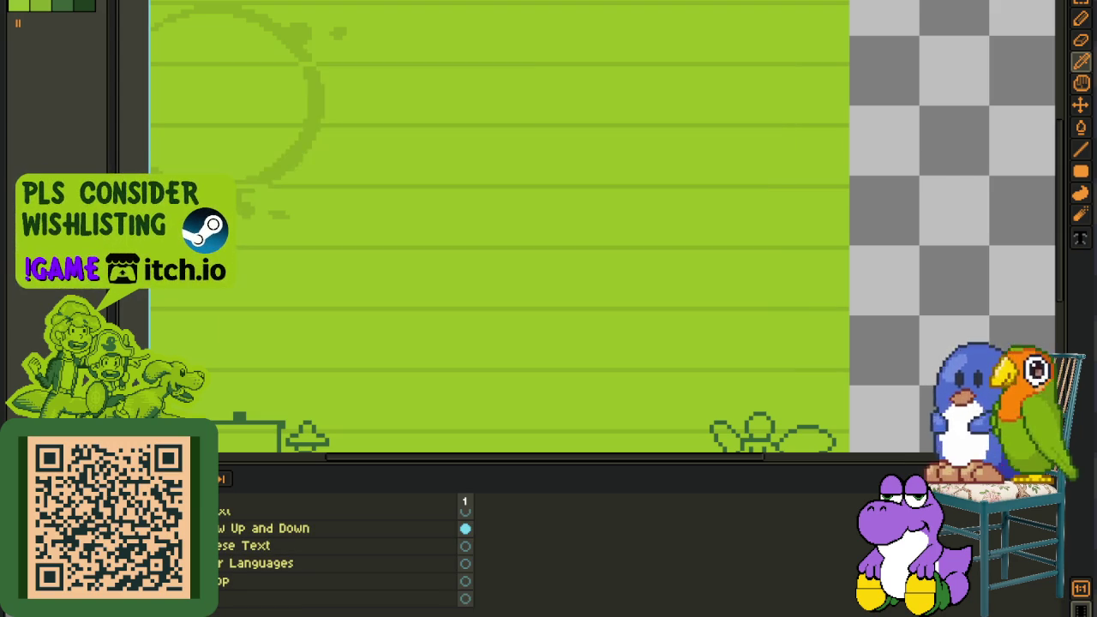
scroll(343, 549, "down", 1)
scroll(343, 548, "down", 1)
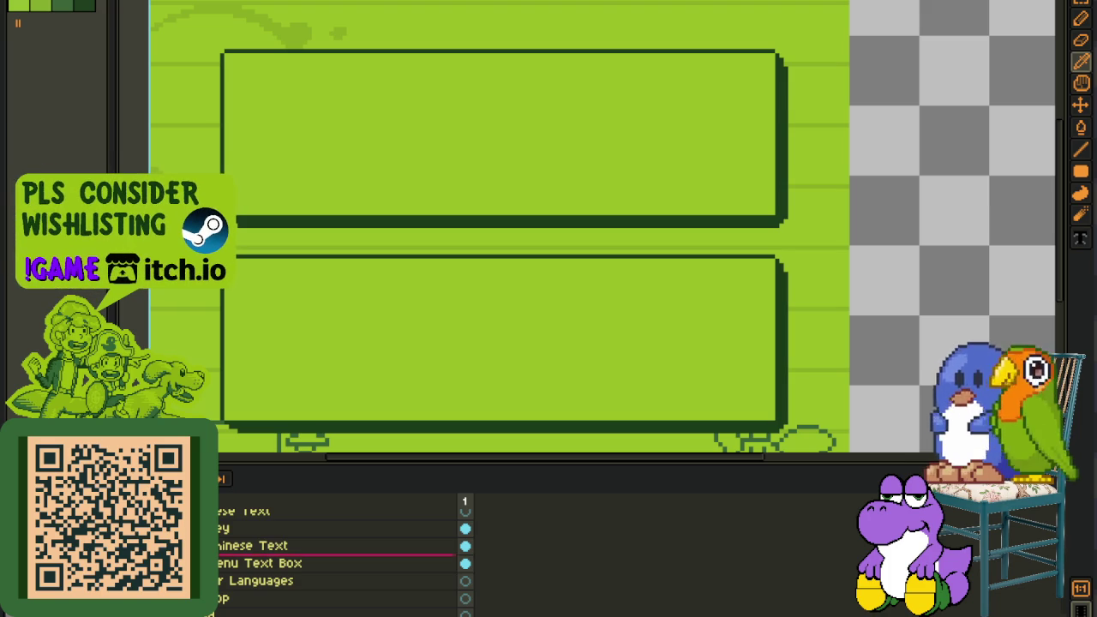
left_click(266, 563)
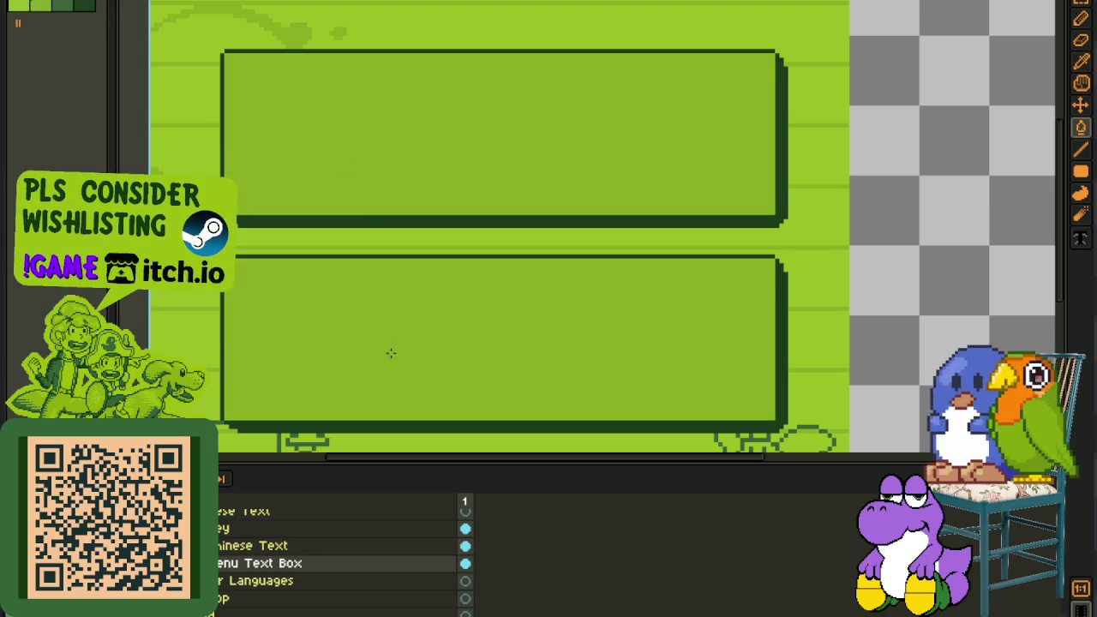
scroll(403, 344, "down", 3)
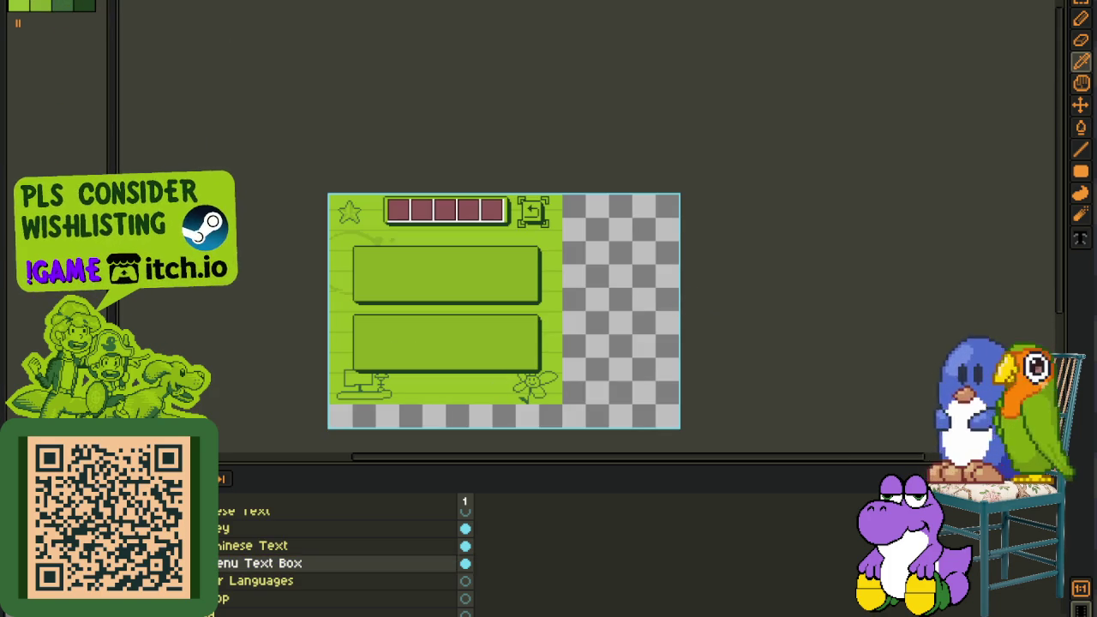
scroll(343, 549, "up", 1)
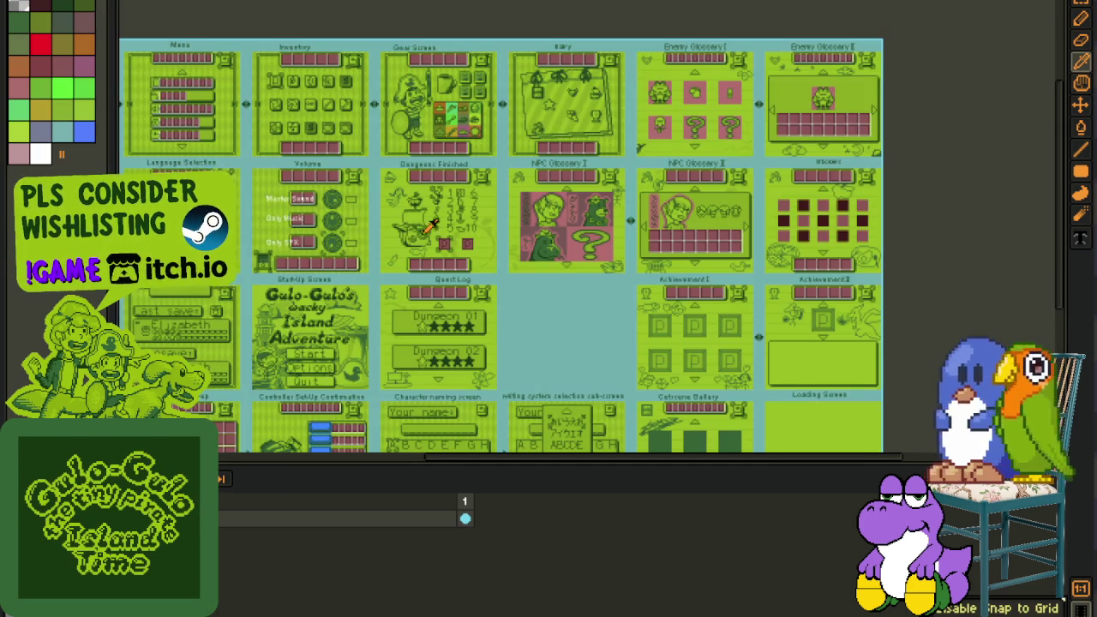
scroll(429, 228, "down", 1)
scroll(533, 276, "up", 2)
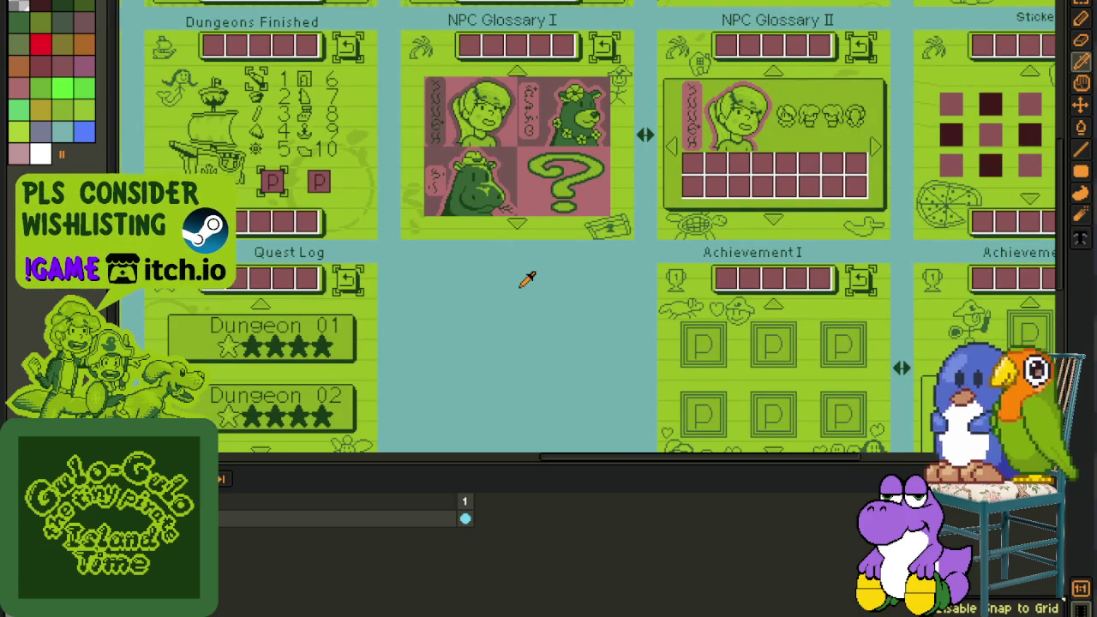
- Zoom out and pan across the sheet of menu screens with the timeline hidden
scroll(527, 279, "down", 2)
key("Tab")
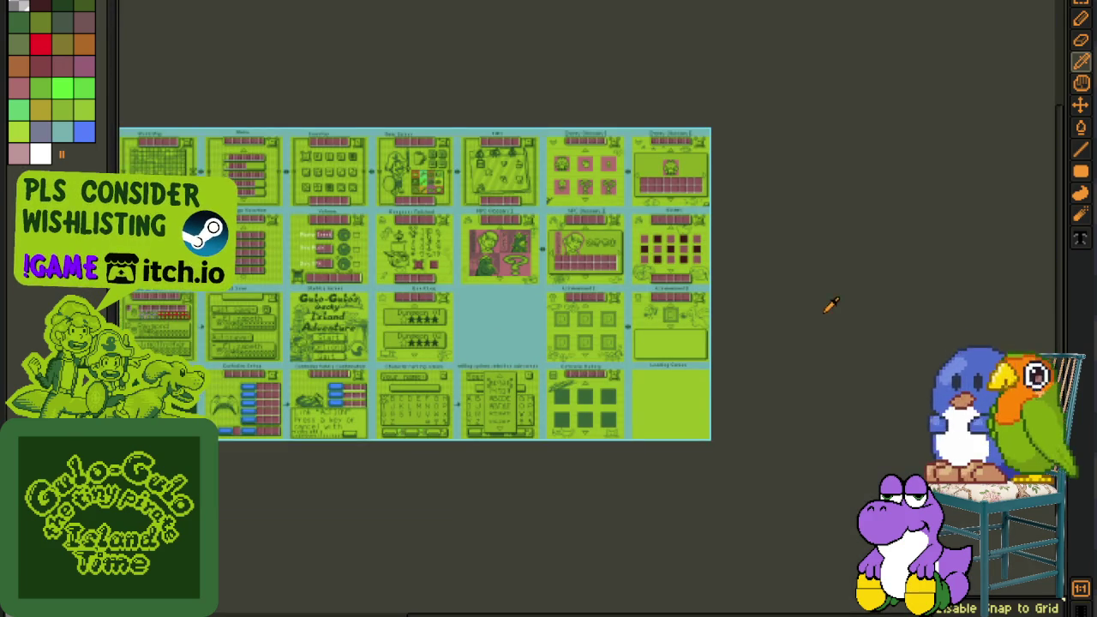
scroll(456, 430, "up", 1)
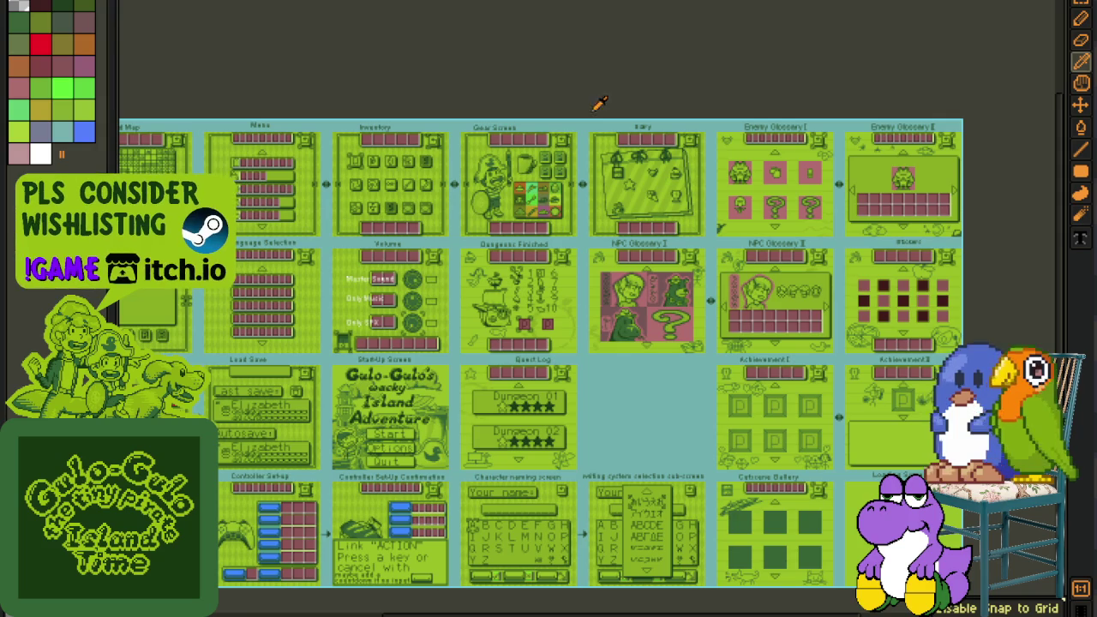
mouse_move(625, 392)
left_mouse_down()
mouse_move(509, 323)
mouse_move(548, 314)
mouse_move(605, 334)
mouse_move(525, 317)
left_mouse_up()
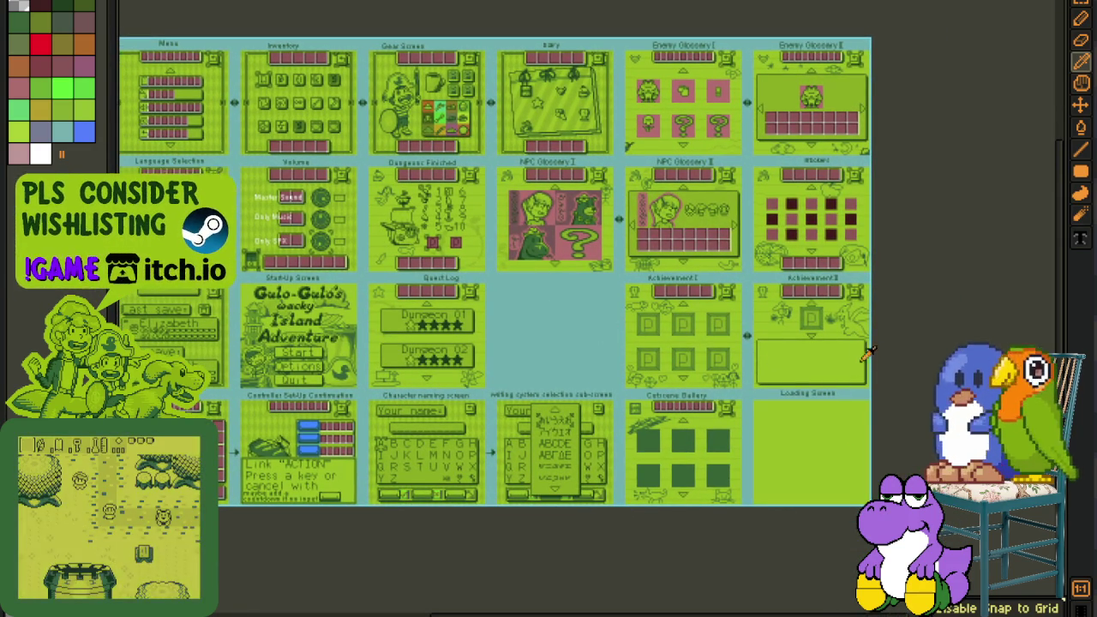
key("Tab")
key("Tab")
scroll(744, 341, "up", 3)
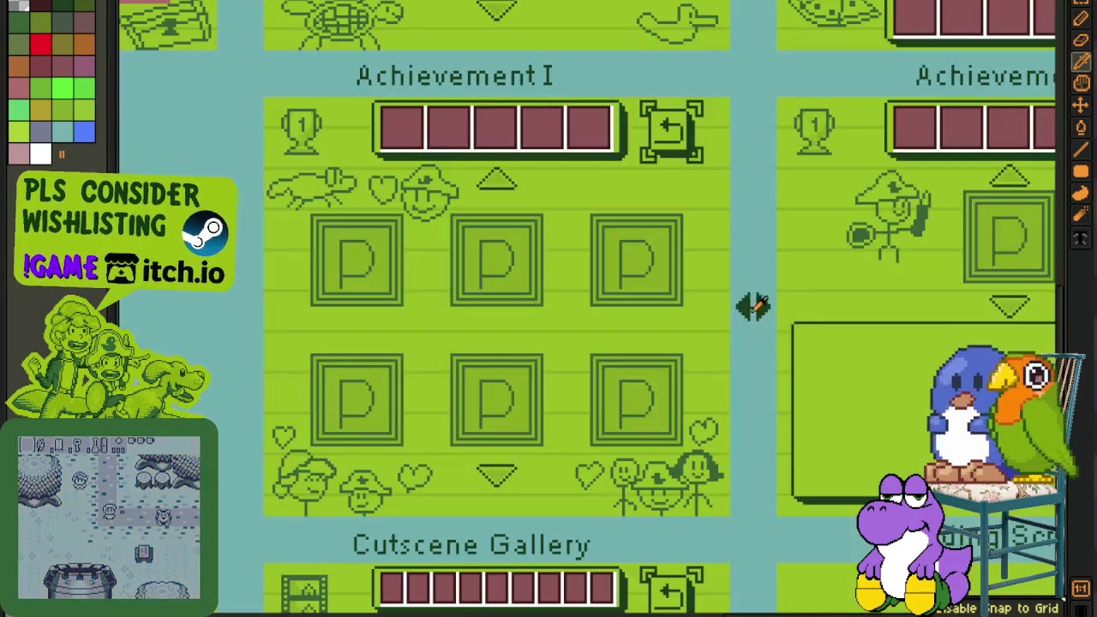
scroll(758, 306, "up", 2)
scroll(749, 142, "down", 2)
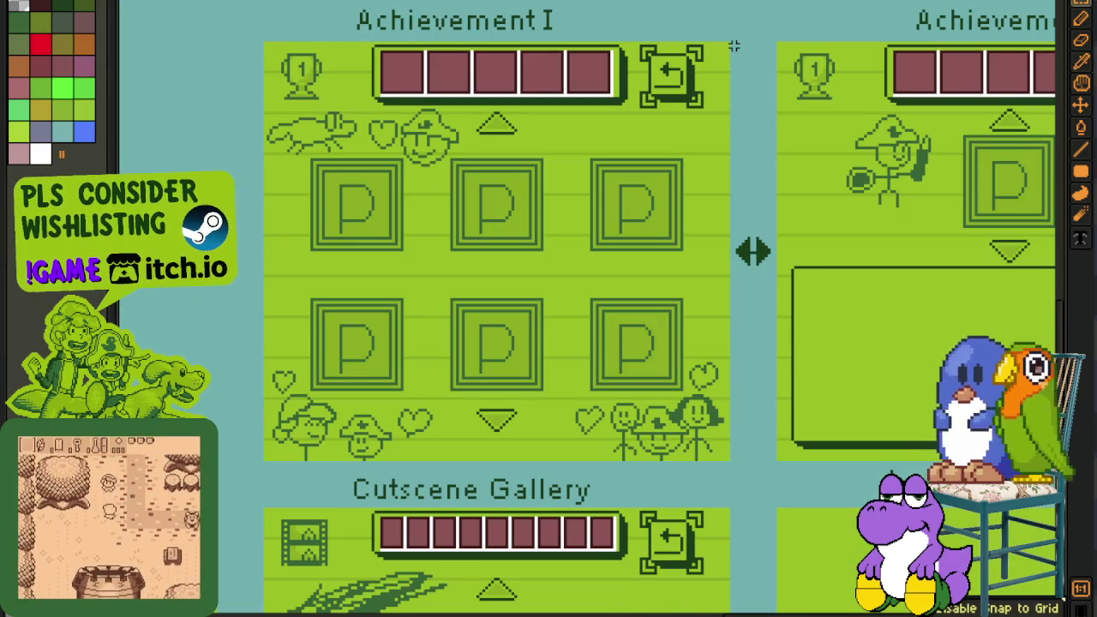
- Move the double arrow from between Achievement I and II to beside the Quest Log screen
left_click_drag(734, 46, 778, 462)
scroll(789, 389, "down", 2)
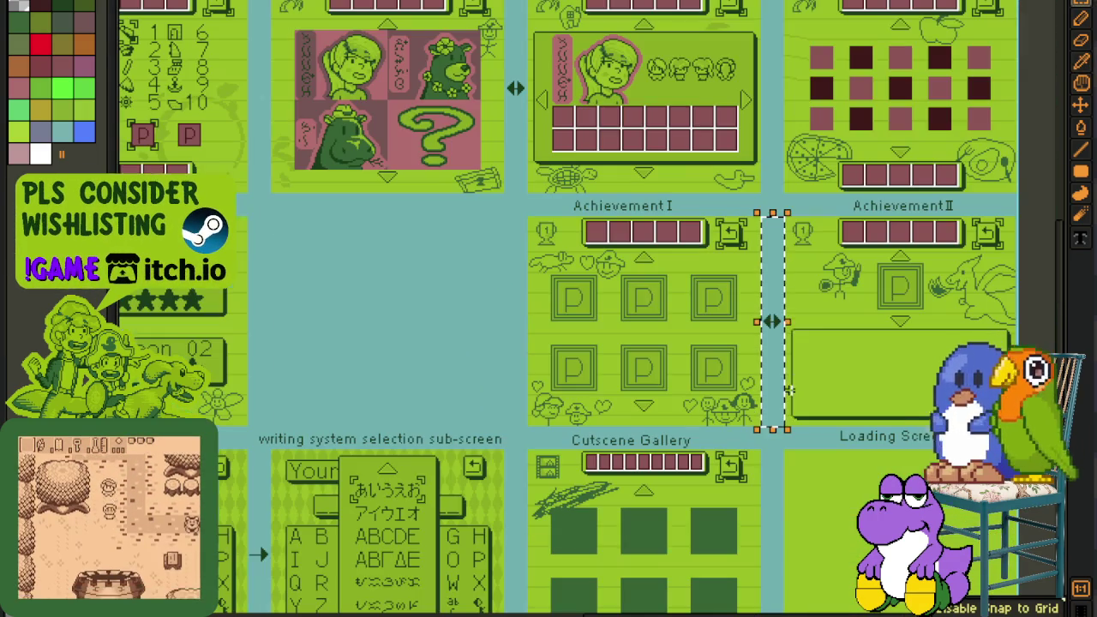
left_click_drag(789, 331, 278, 338)
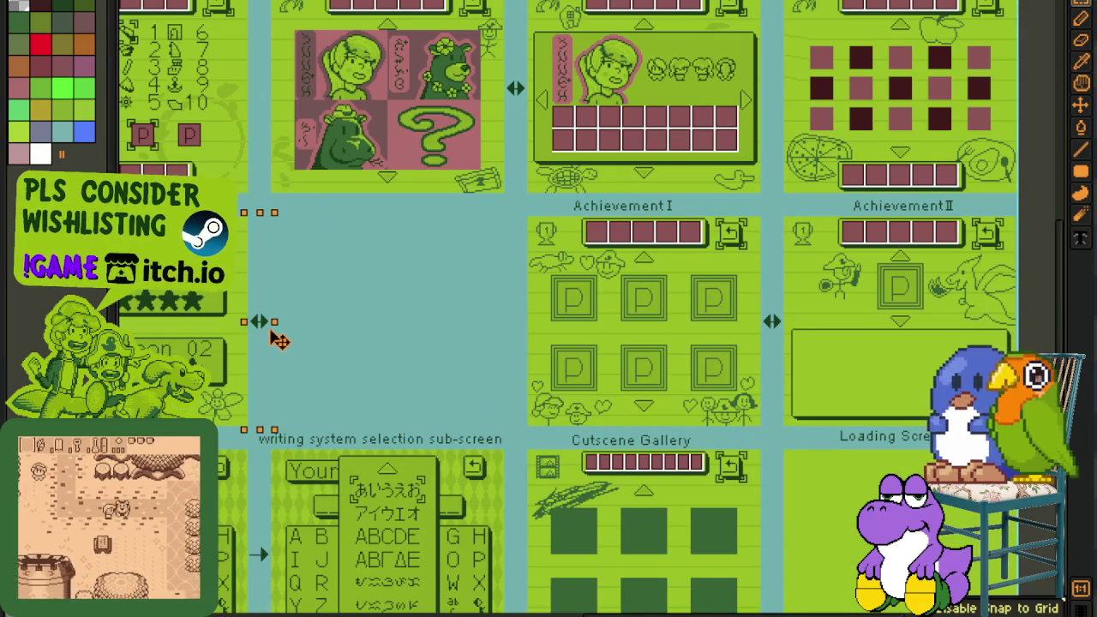
scroll(360, 313, "down", 2)
- Hide the timeline, pick the pencil, then pan with the hand tool to reveal more screens
key("Tab")
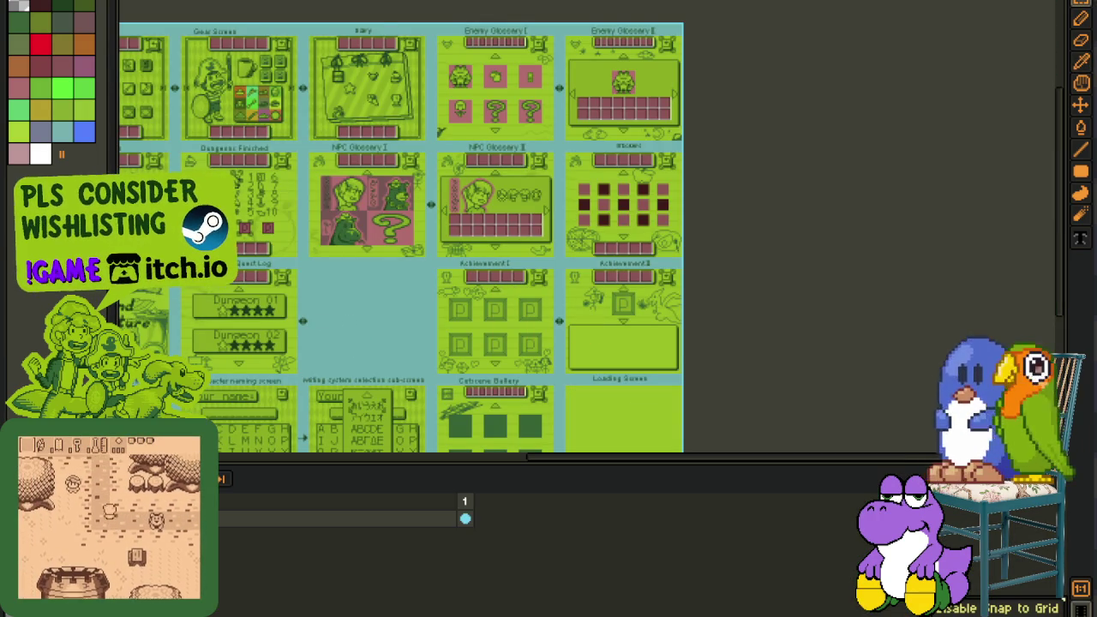
key("Tab")
key("b")
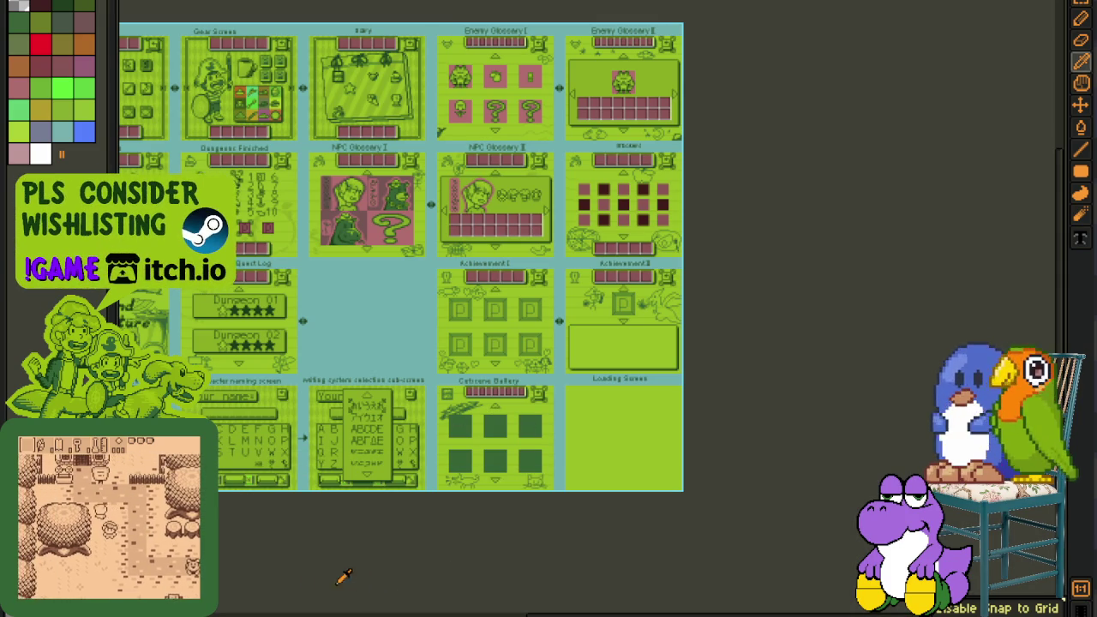
key("h")
mouse_move(301, 556)
left_mouse_down()
mouse_move(565, 505)
mouse_move(549, 555)
left_mouse_up()
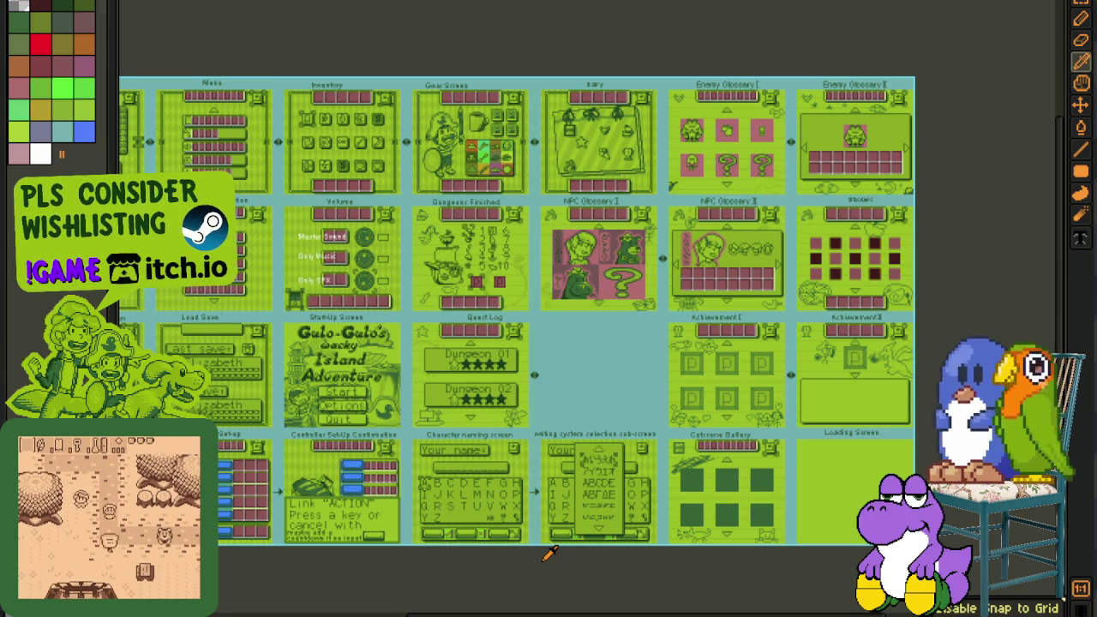
left_click_drag(525, 568, 502, 558)
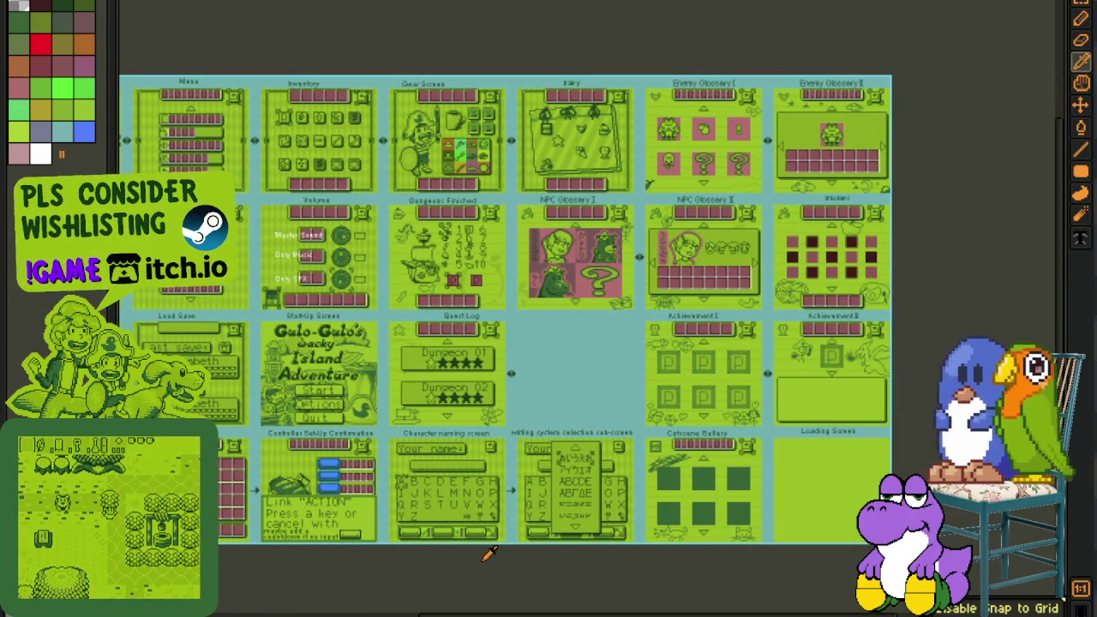
left_click_drag(498, 530, 531, 515)
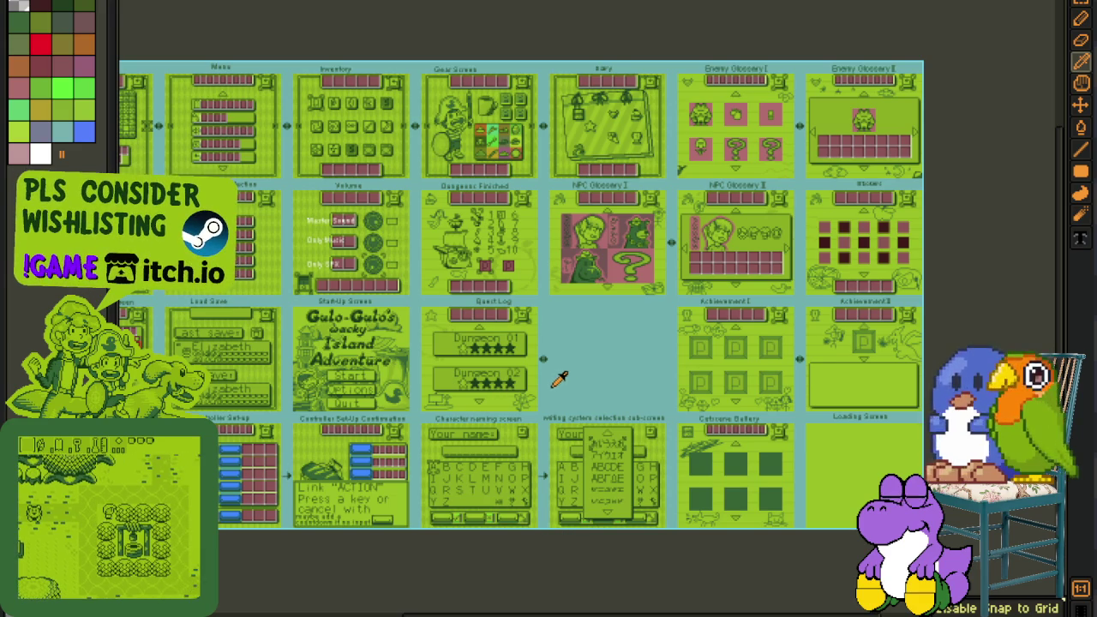
mouse_move(618, 399)
left_mouse_down()
mouse_move(722, 462)
mouse_move(533, 417)
left_mouse_up()
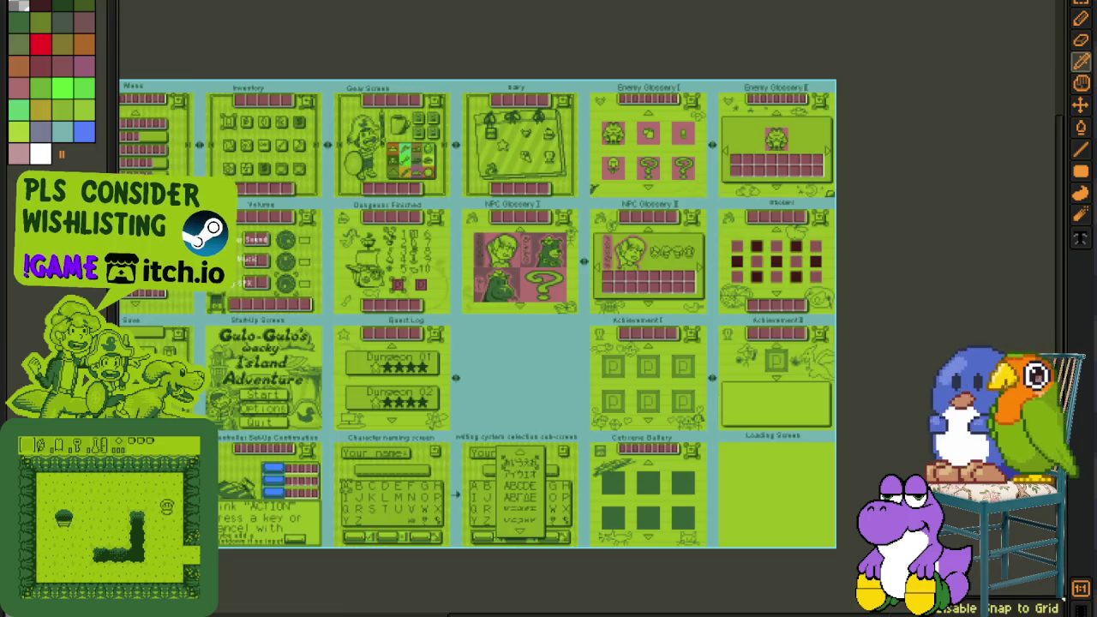
- Switch to the separate Quest Log sprite, zoom in, and show its layer timeline
key("ctrl+Tab")
scroll(500, 272, "up", 1)
scroll(500, 273, "down", 1)
scroll(499, 273, "up", 1)
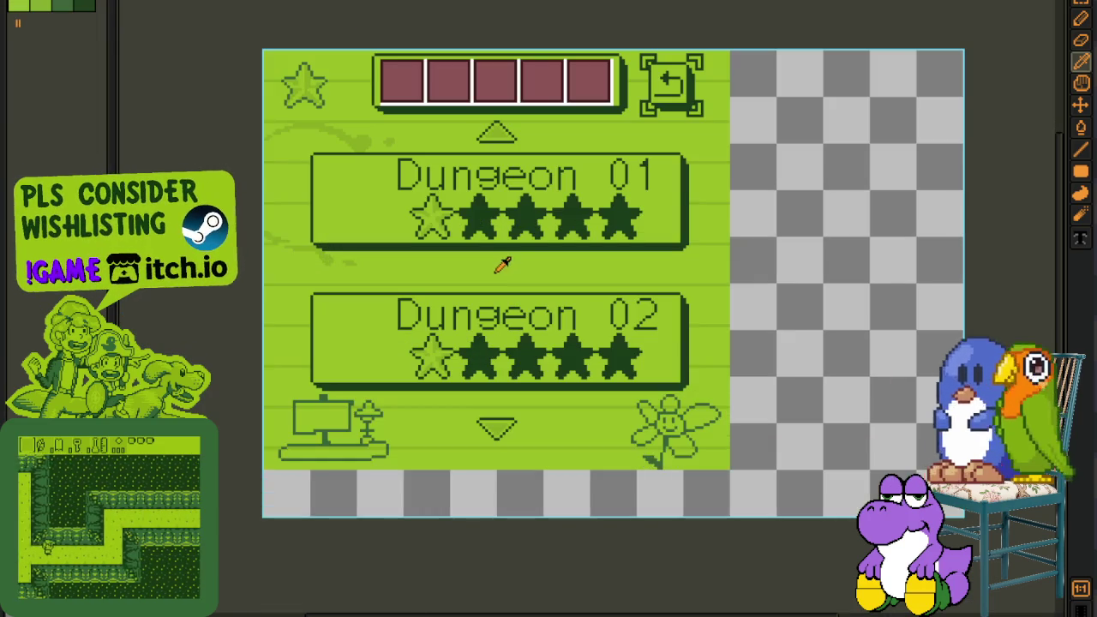
key("Tab")
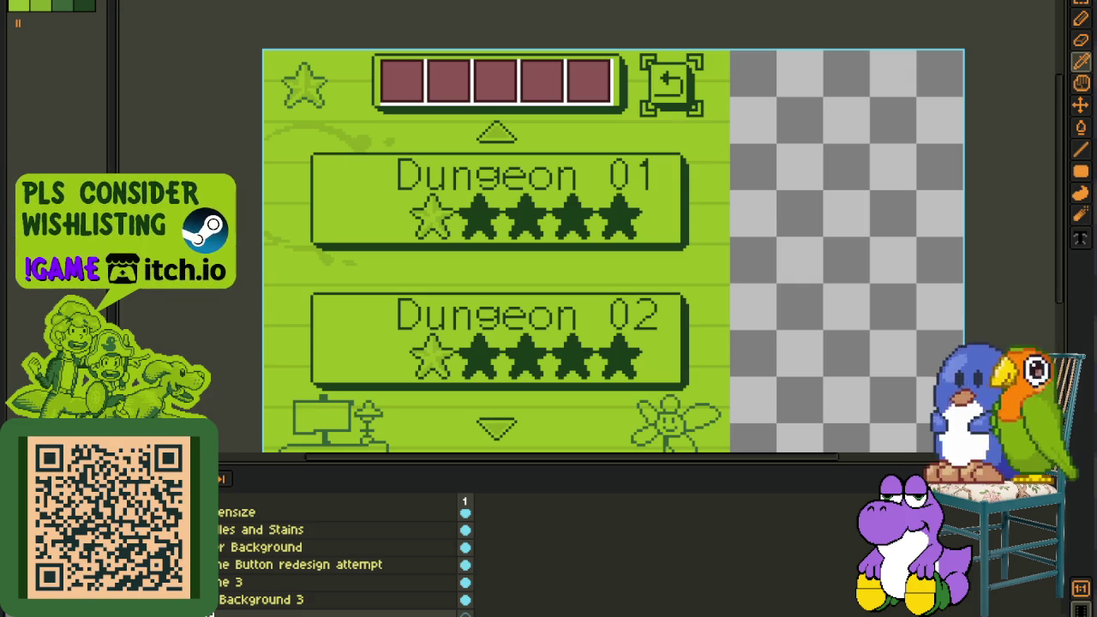
scroll(738, 161, "down", 3)
scroll(810, 161, "up", 2)
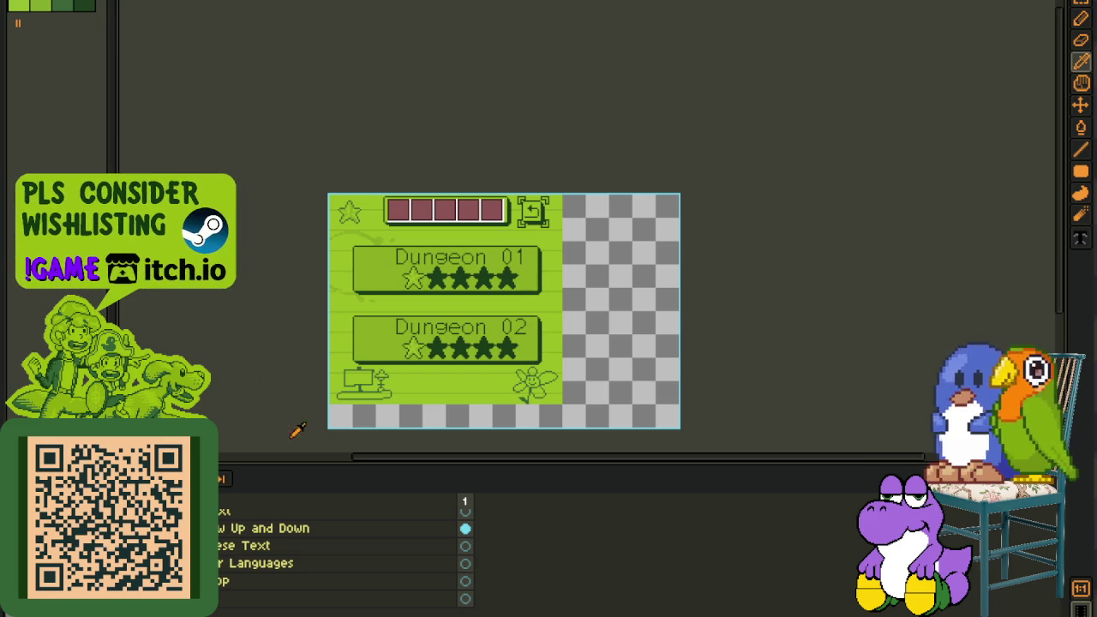
scroll(254, 540, "up", 1)
scroll(255, 539, "up", 1)
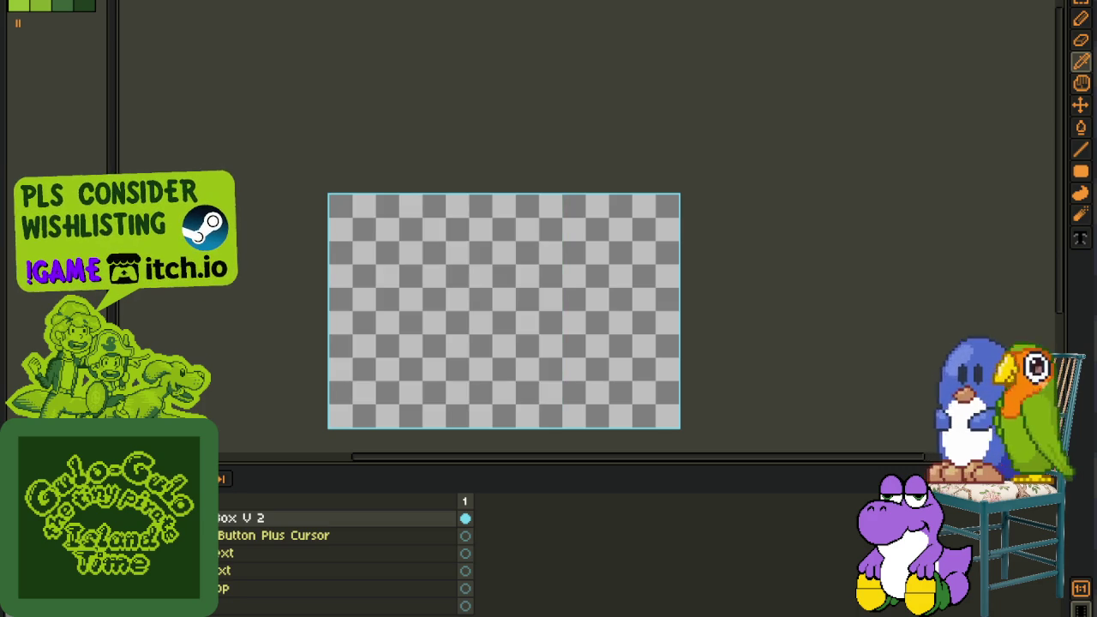
- Delete the stray pobre, retrato and mahirap text layers from the timeline
scroll(343, 553, "down", 2)
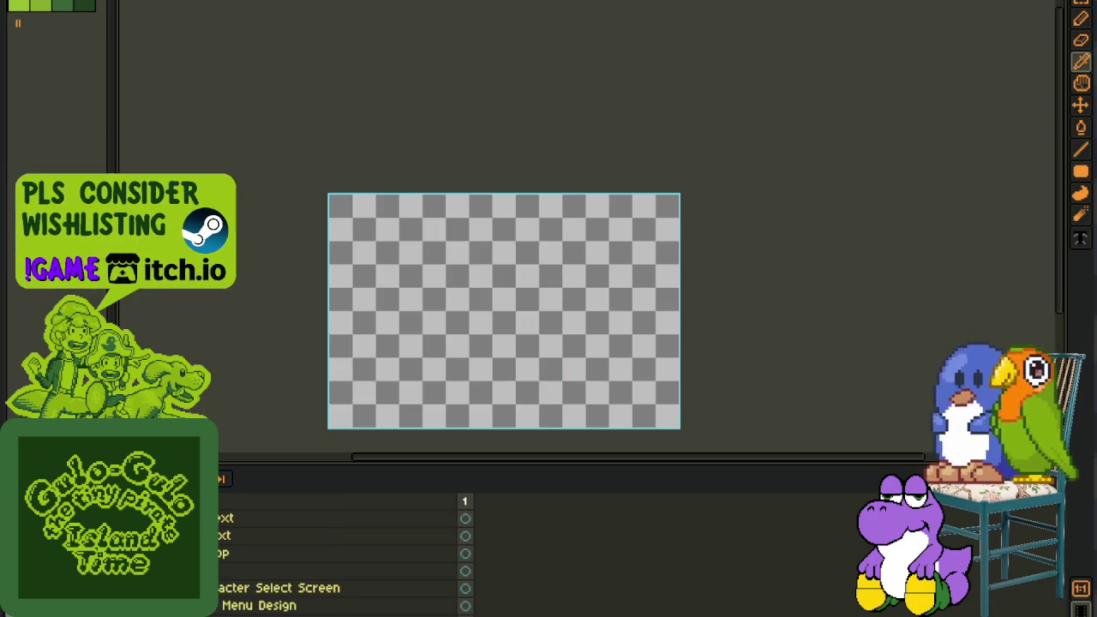
scroll(343, 553, "down", 2)
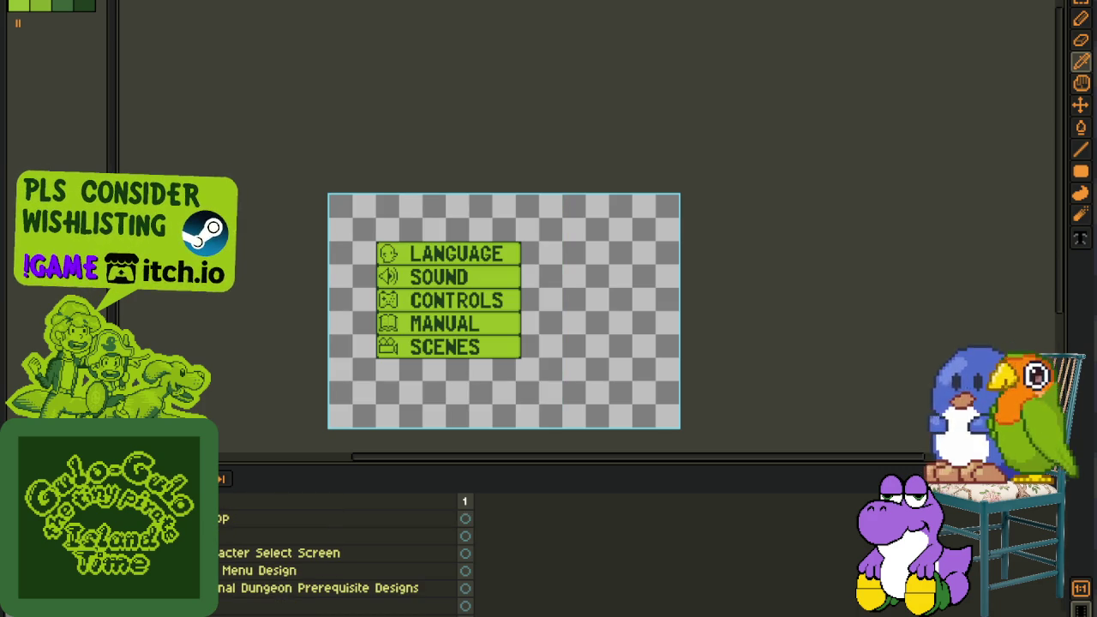
scroll(343, 553, "down", 1)
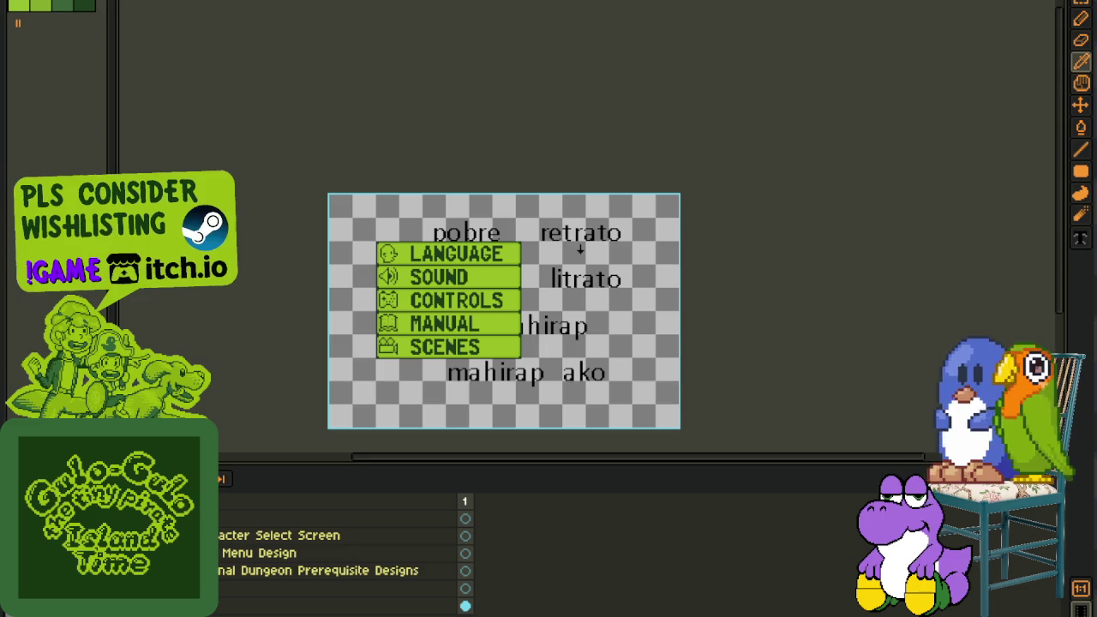
scroll(416, 377, "up", 2)
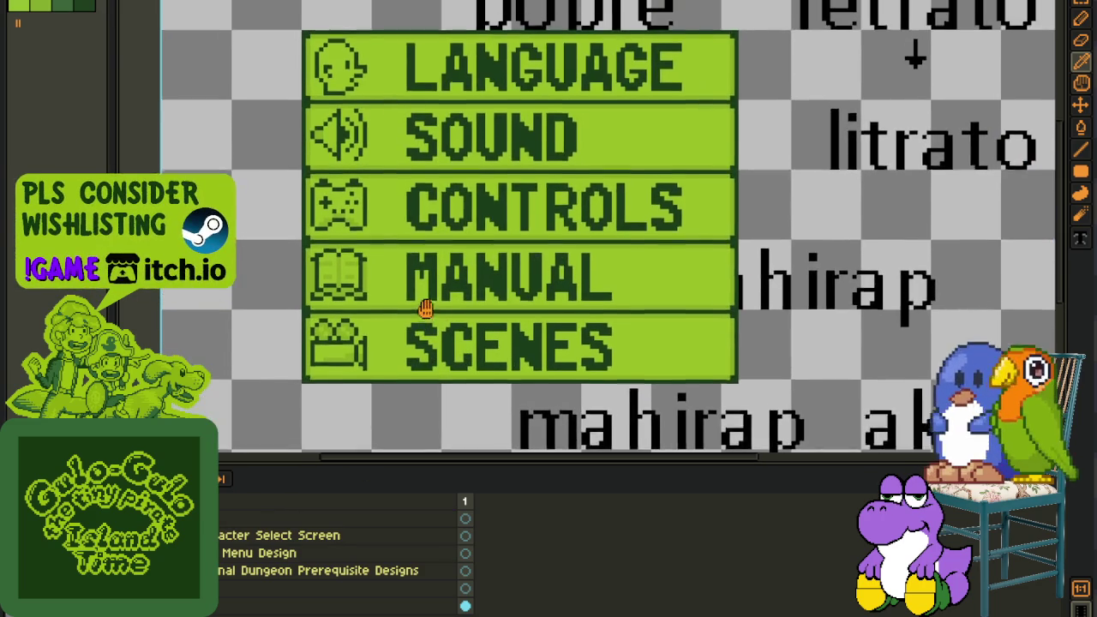
scroll(448, 325, "up", 1)
scroll(343, 553, "up", 2)
right_click(257, 570)
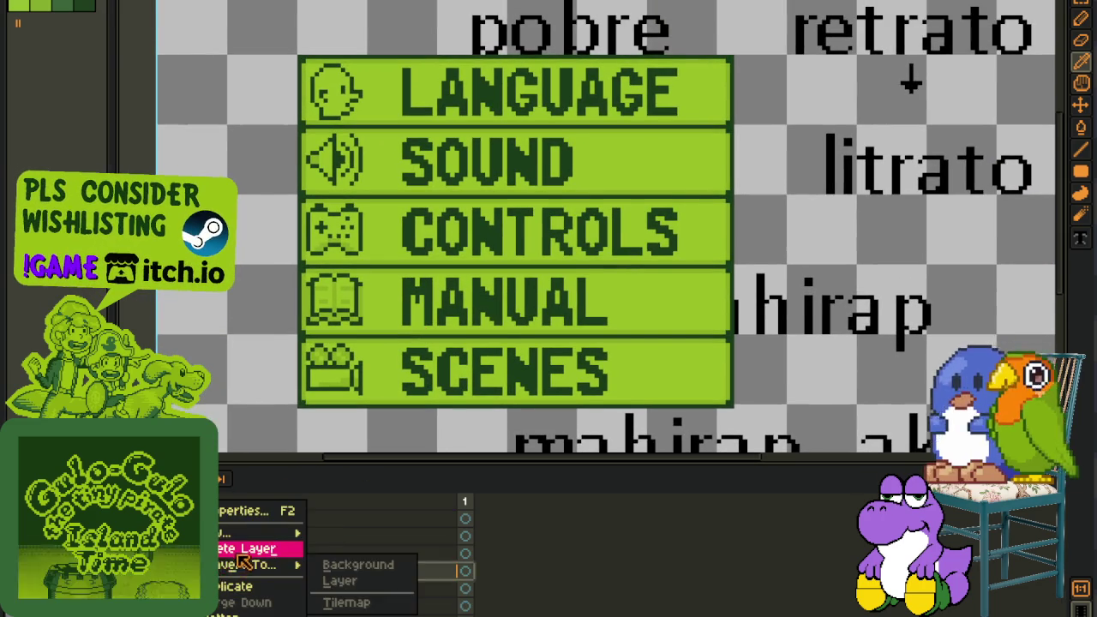
left_click(249, 549)
scroll(428, 286, "down", 1)
scroll(429, 286, "down", 2)
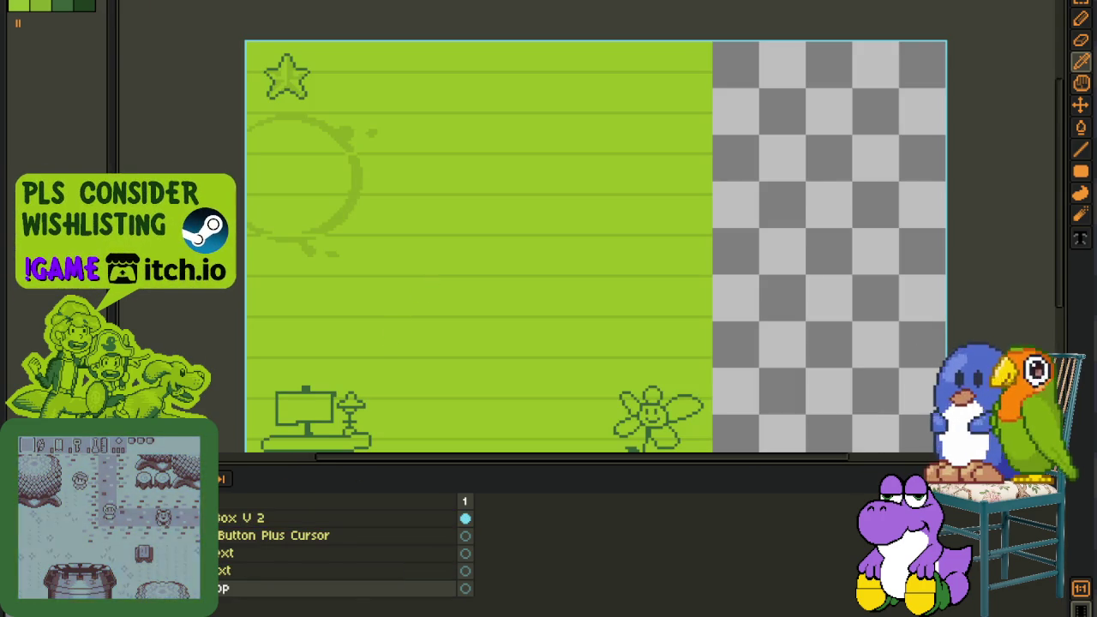
- Save the Quest Log file and switch to the eyedropper tool
scroll(382, 296, "down", 2)
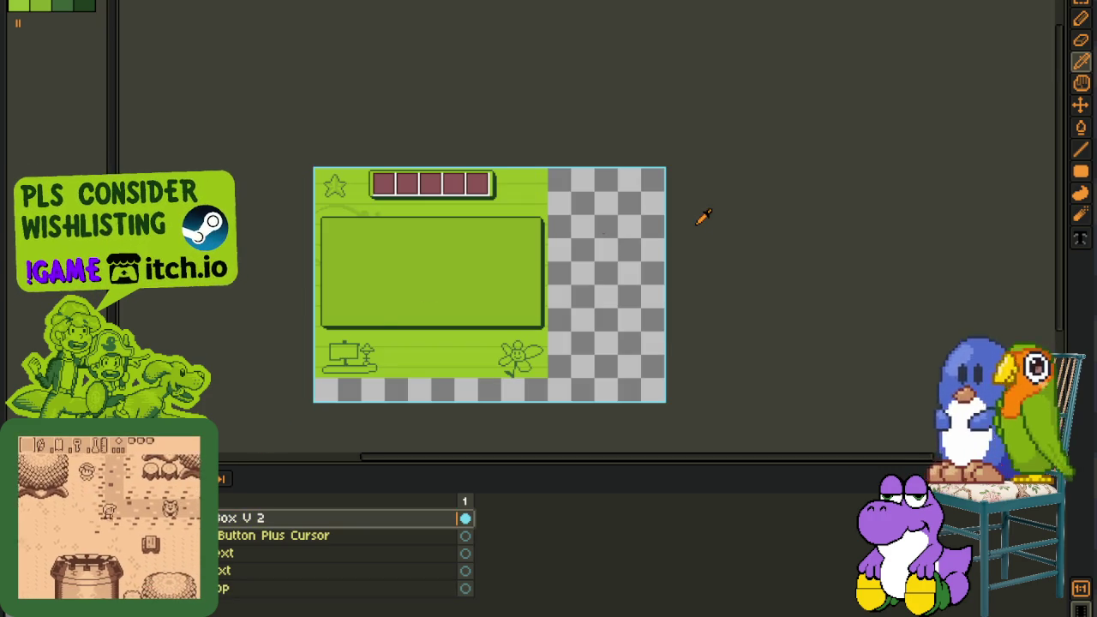
key("ctrl+s")
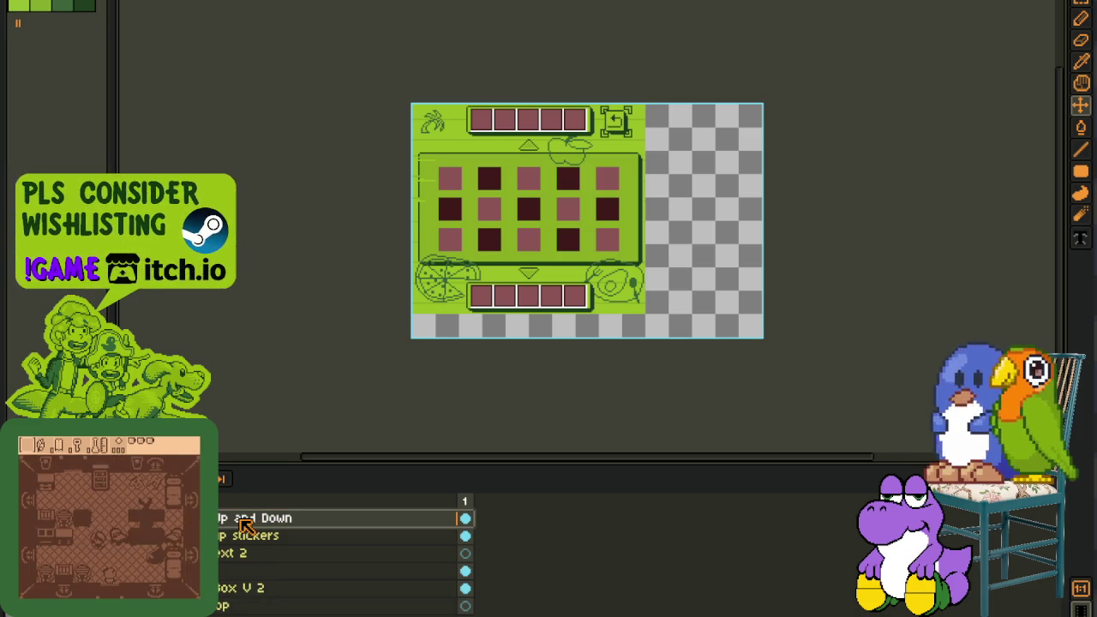
key("i")
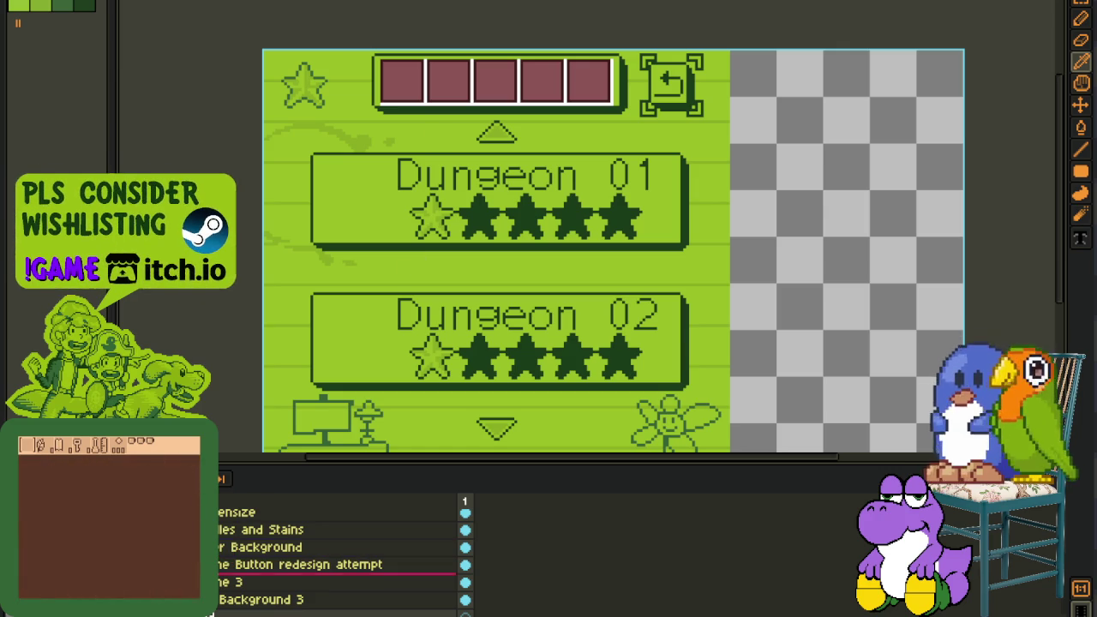
scroll(335, 557, "up", 2)
scroll(334, 557, "up", 2)
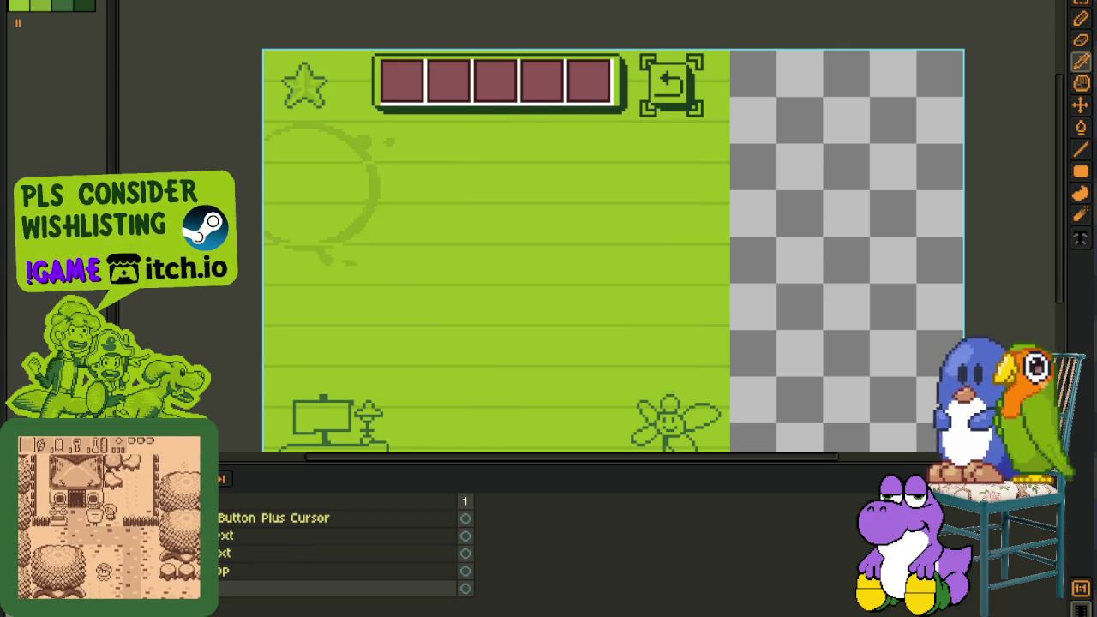
scroll(335, 557, "down", 1)
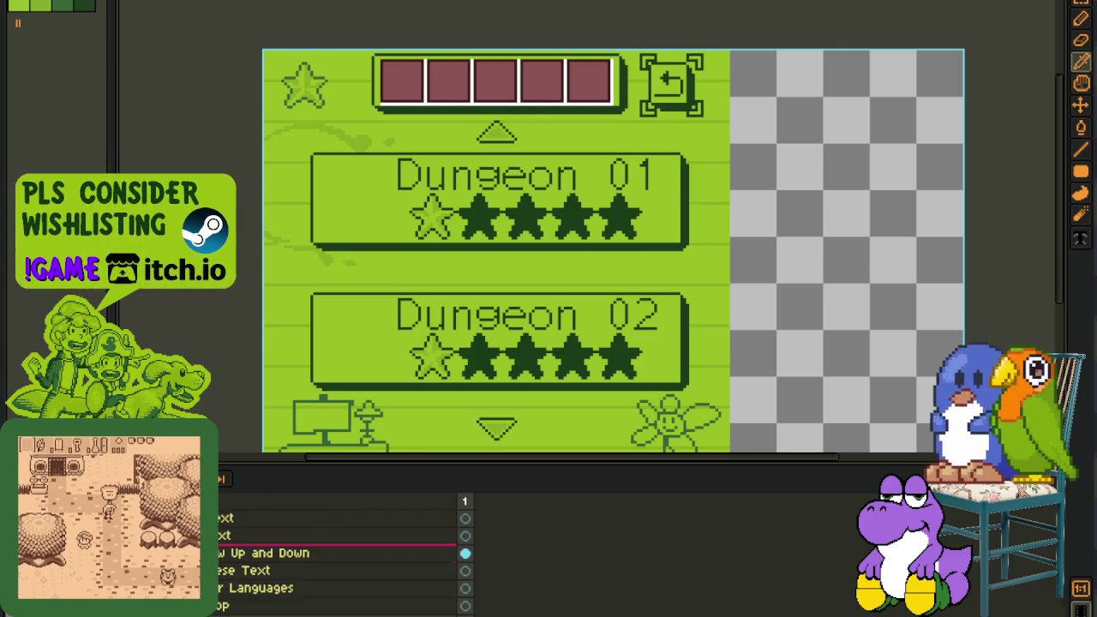
- Move the Arrow Up and Down layer from the old Quest Log into the new large-box design
key("ctrl+Tab")
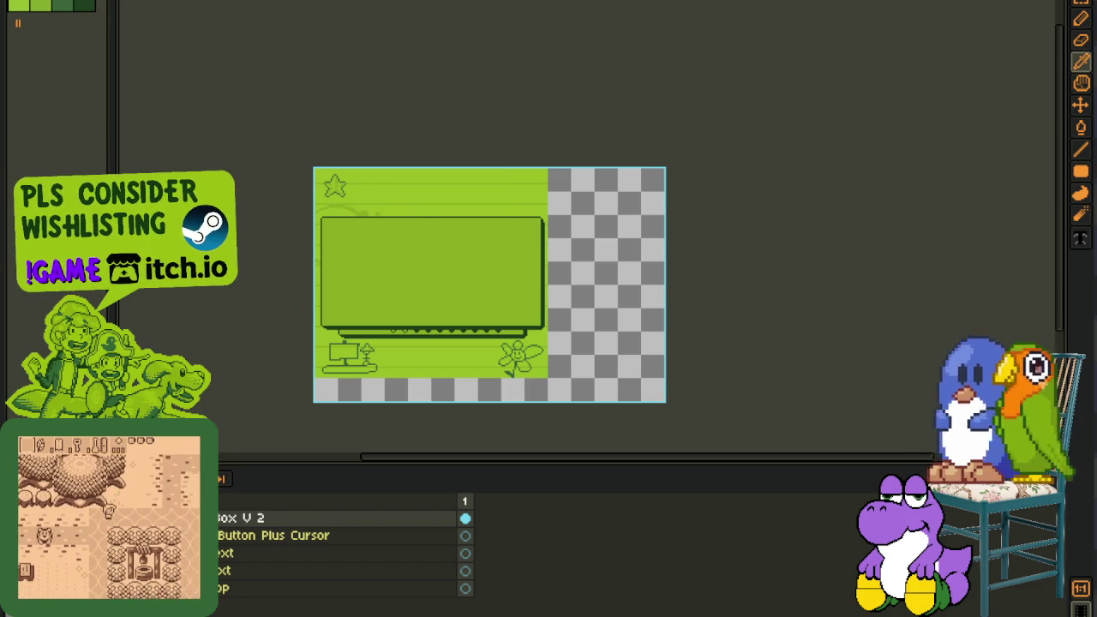
key("Down")
key("Down")
key("Down")
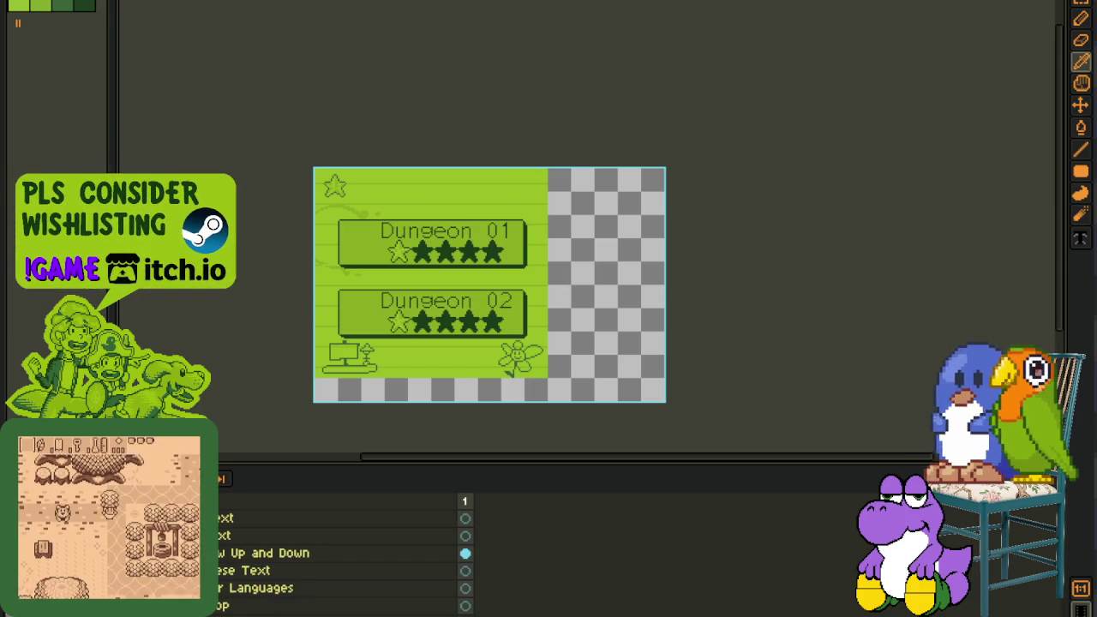
left_click_drag(257, 553, 257, 582)
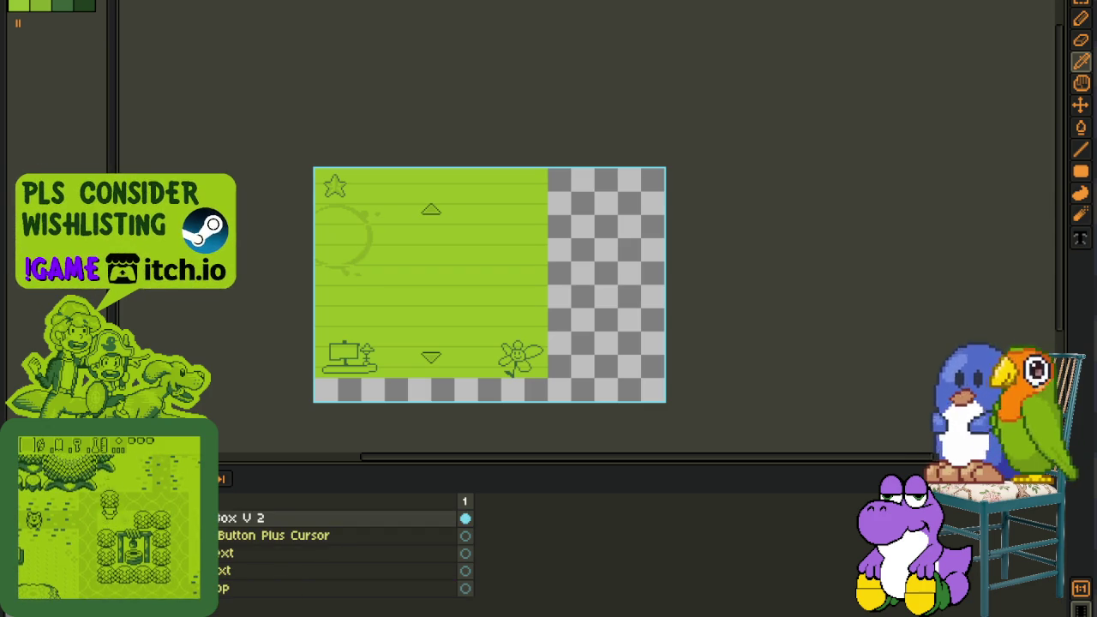
scroll(399, 319, "up", 2)
scroll(449, 269, "down", 2)
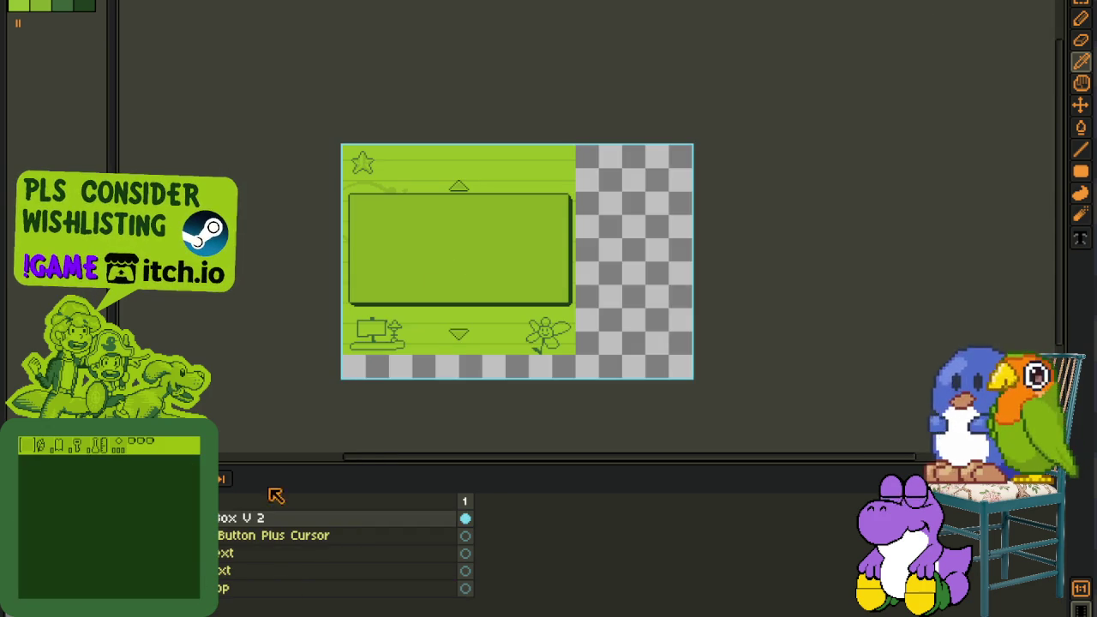
- Select the lower part of the large box and shift it down to lengthen the box
scroll(538, 220, "up", 2)
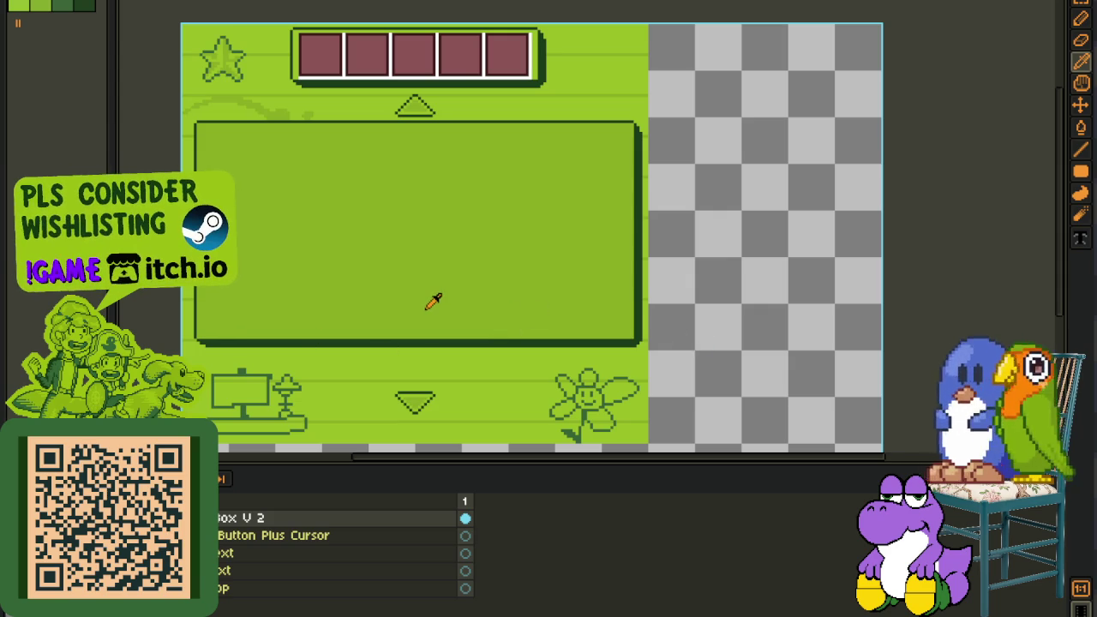
scroll(433, 302, "down", 2)
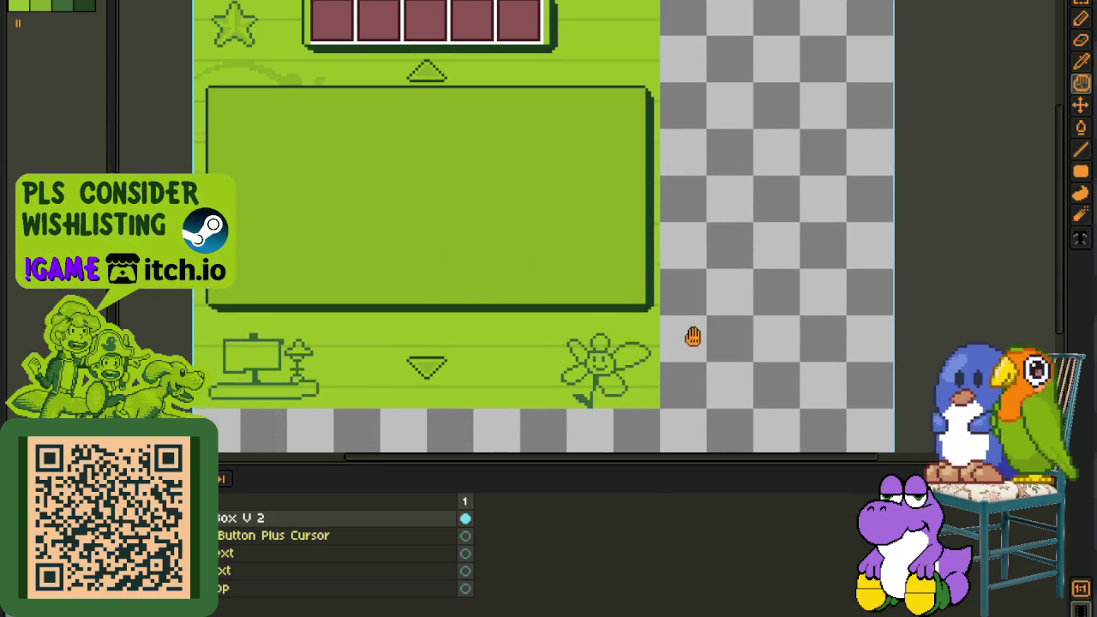
left_click_drag(693, 335, 685, 308)
left_click_drag(183, 225, 707, 301)
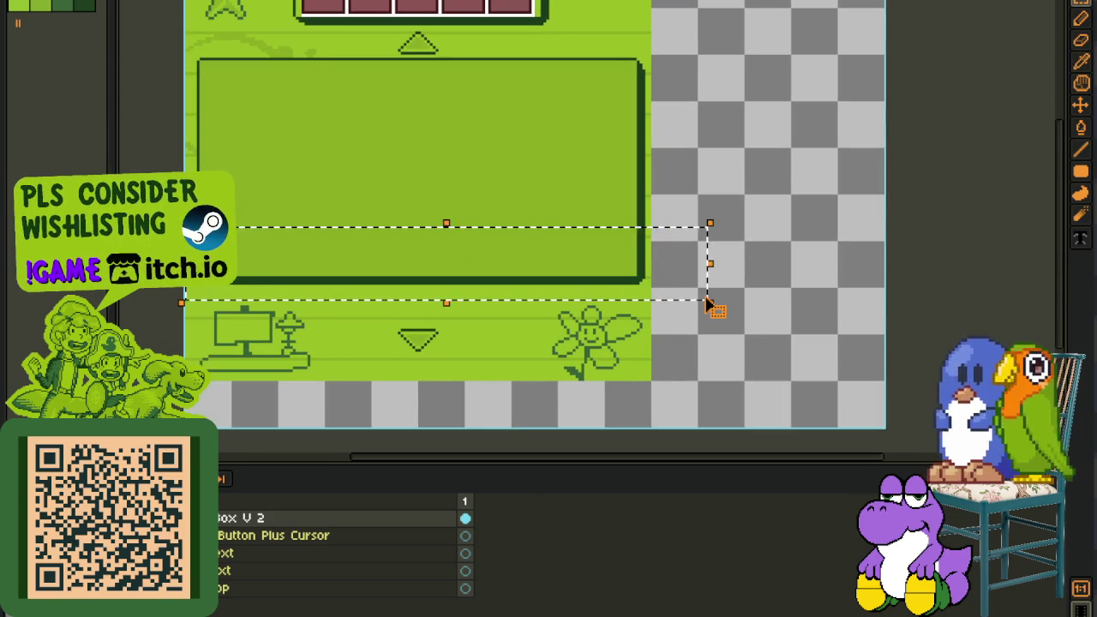
key("Down")
key("Down")
key("Down")
key("Down")
key("Down")
key("Down")
key("Down")
key("Down")
key("Down")
key("Down")
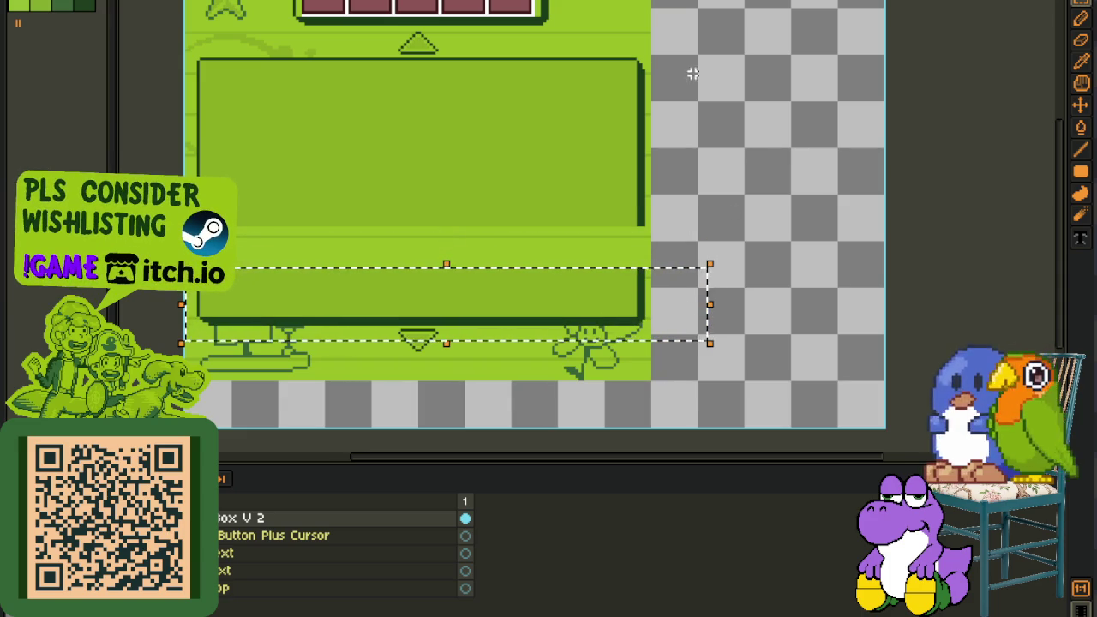
scroll(692, 74, "up", 3)
scroll(480, 228, "down", 1)
left_click_drag(479, 228, 525, 172)
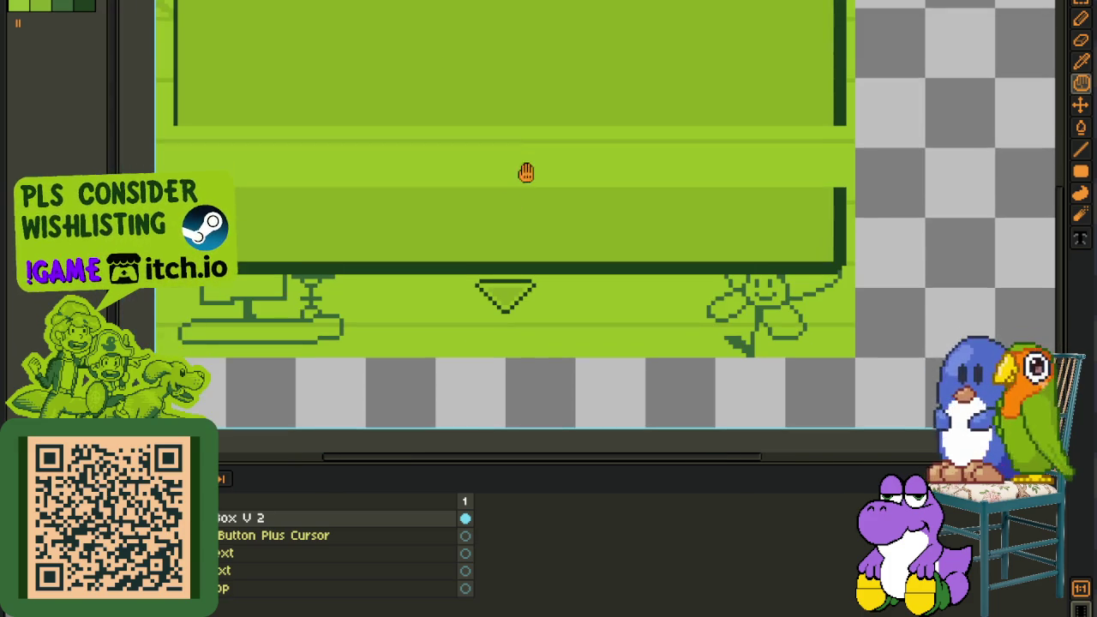
- Select the box body and stretch it upward to fill the space between the arrows
left_click_drag(241, 216, 952, 241)
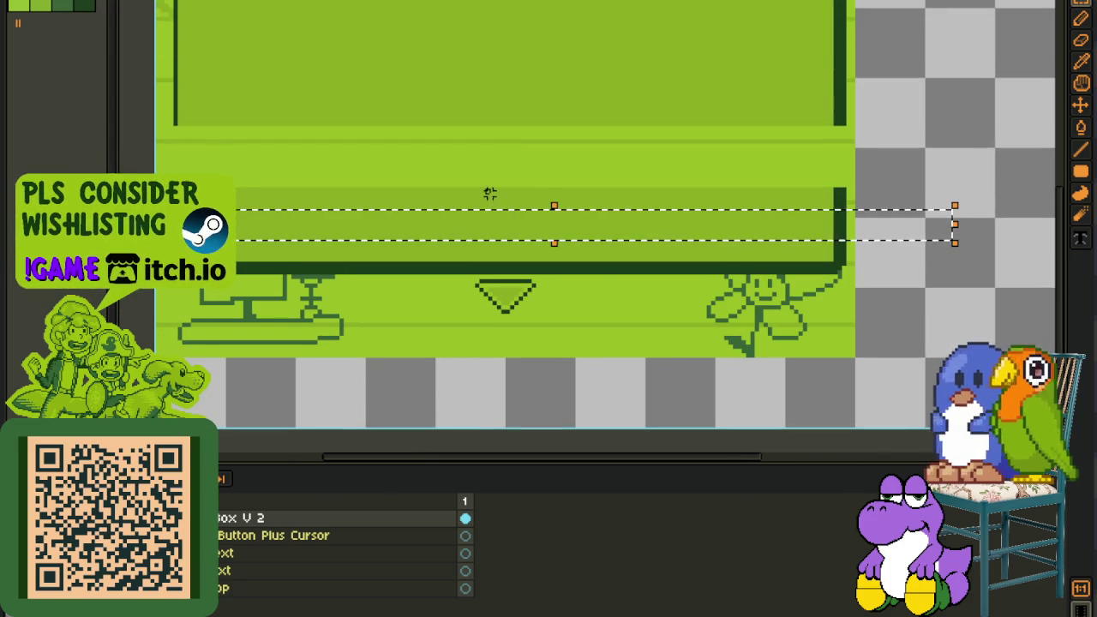
left_click_drag(562, 209, 583, 122)
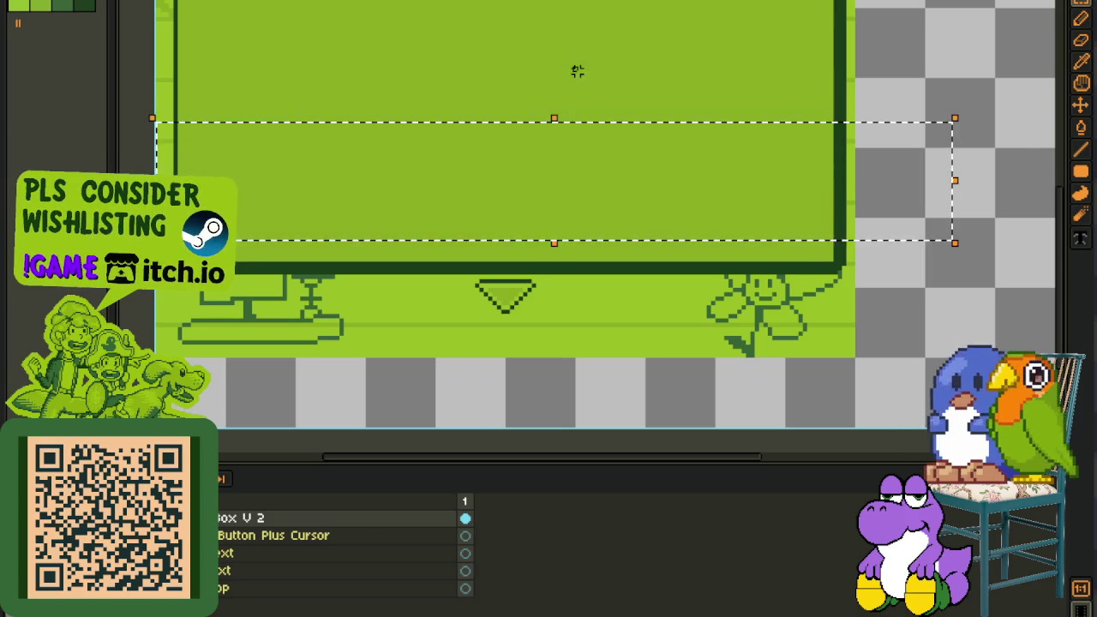
scroll(568, 69, "down", 1)
scroll(317, 389, "down", 1)
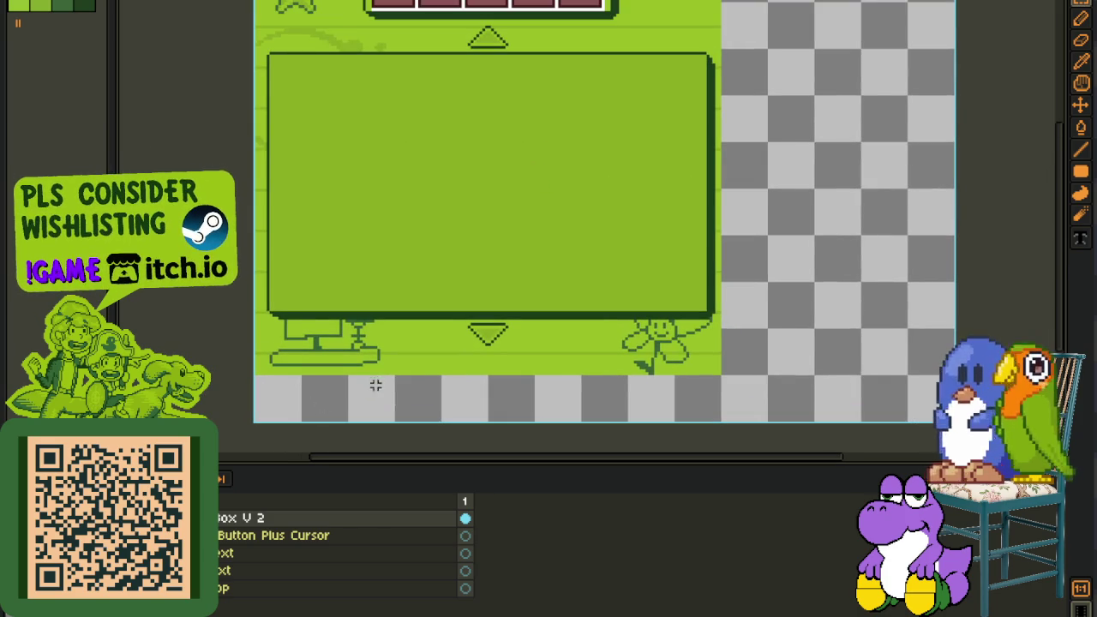
scroll(376, 386, "up", 1)
scroll(519, 244, "down", 1)
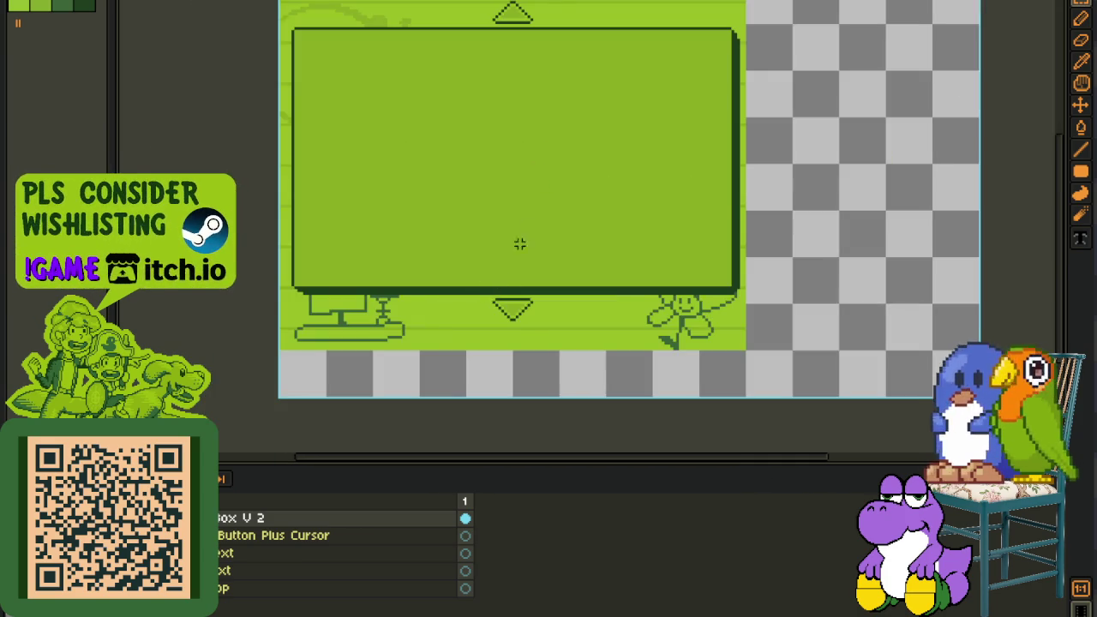
scroll(519, 244, "up", 2)
scroll(497, 240, "down", 2)
scroll(517, 191, "up", 2)
scroll(474, 259, "down", 1)
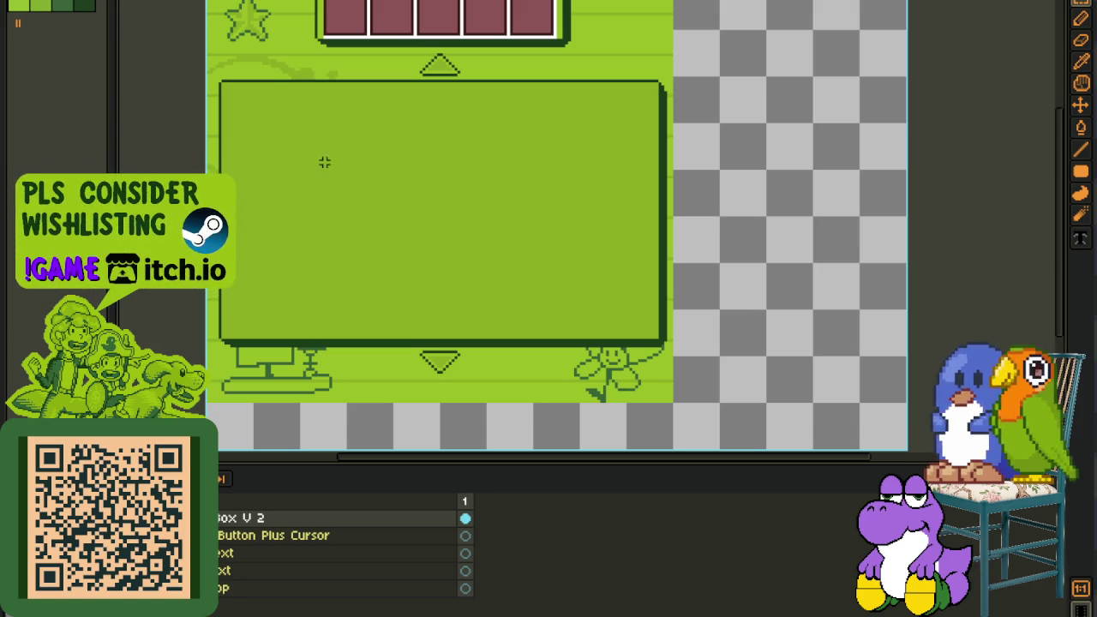
left_click_drag(265, 95, 545, 132)
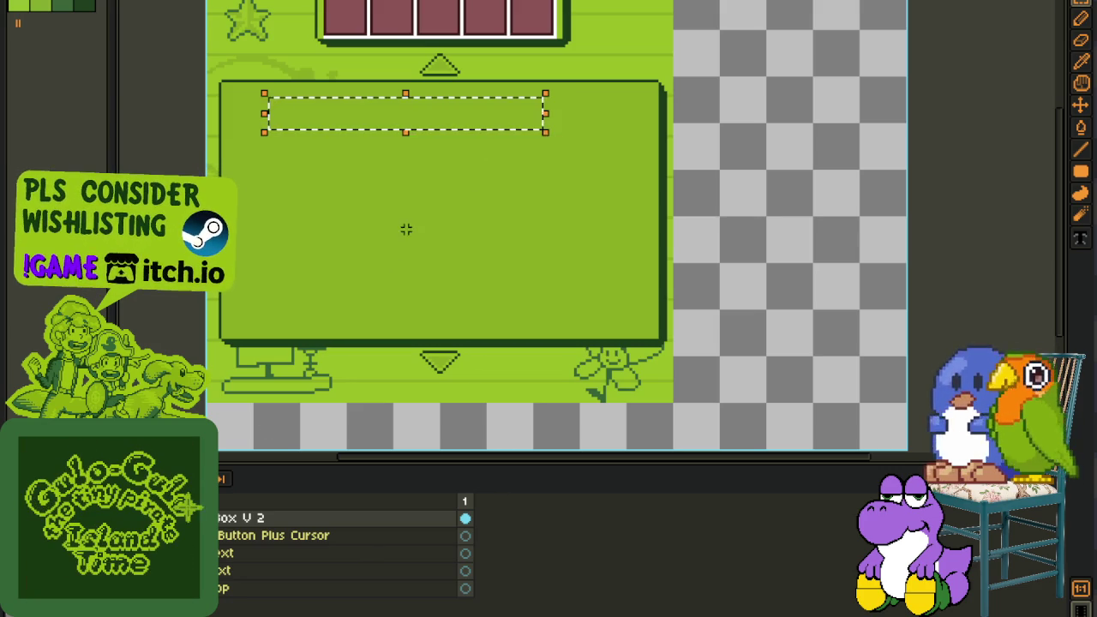
key("ctrl+d")
left_click_drag(228, 101, 317, 190)
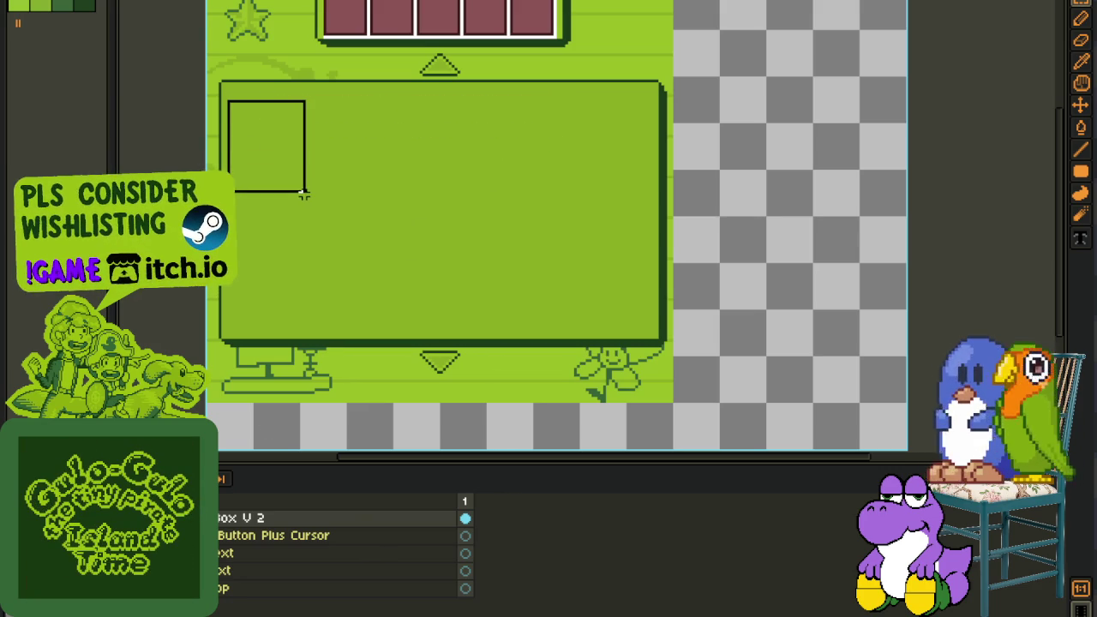
left_click(402, 168)
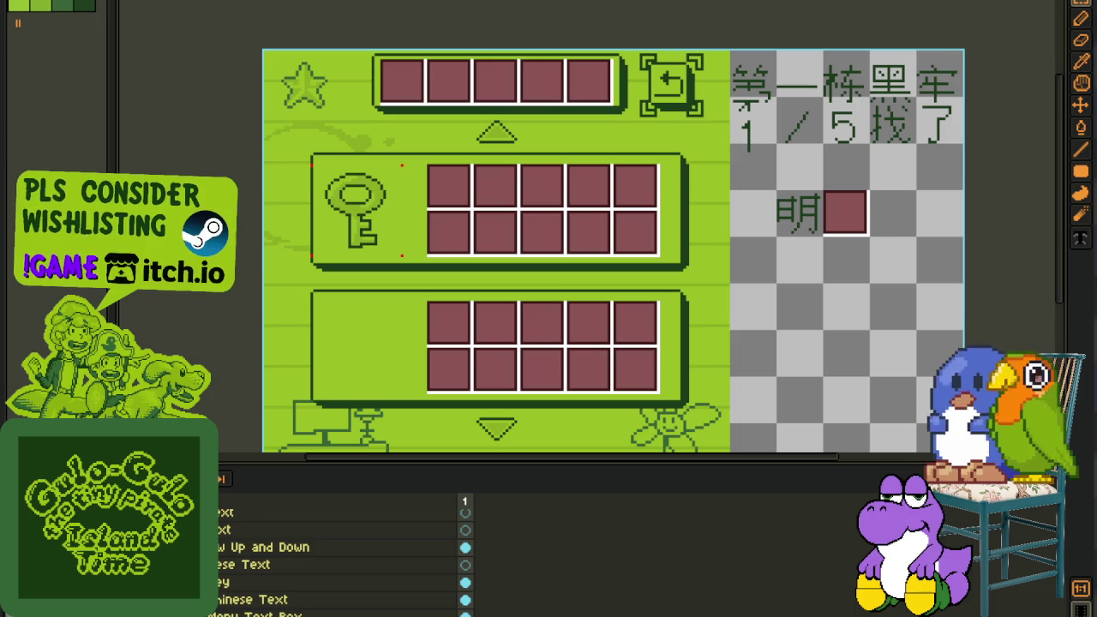
left_click(343, 582)
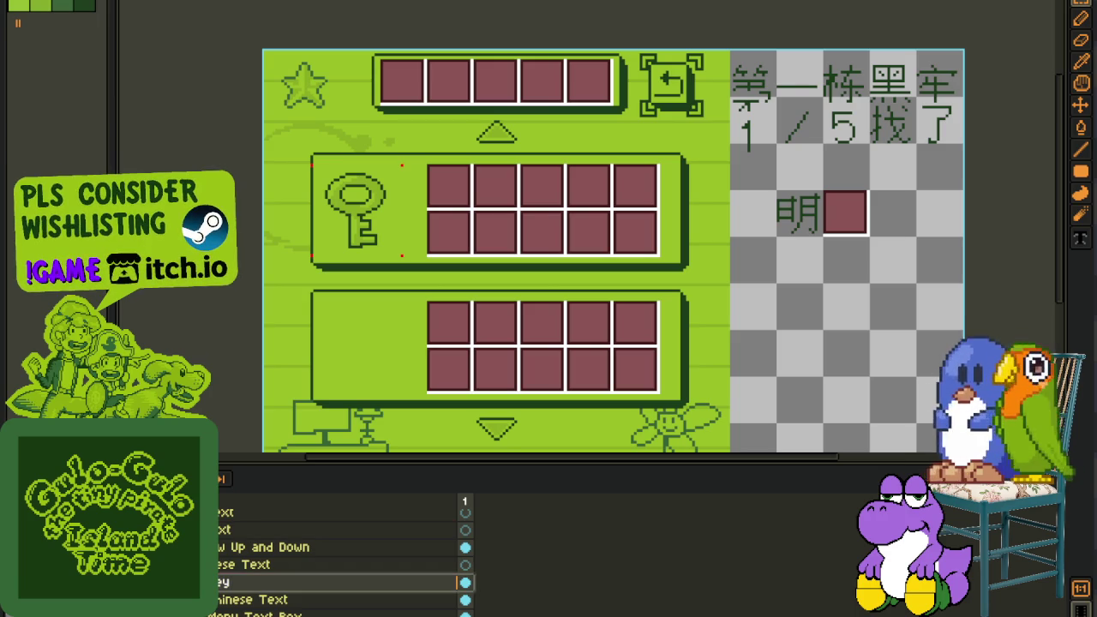
scroll(392, 192, "up", 2)
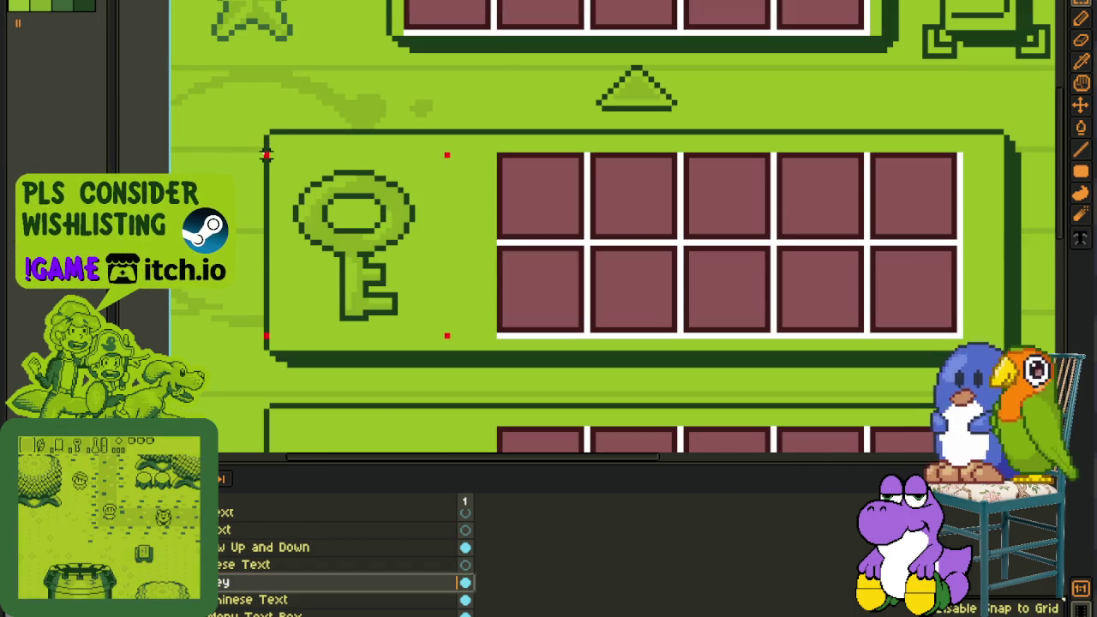
left_click_drag(328, 248, 446, 294)
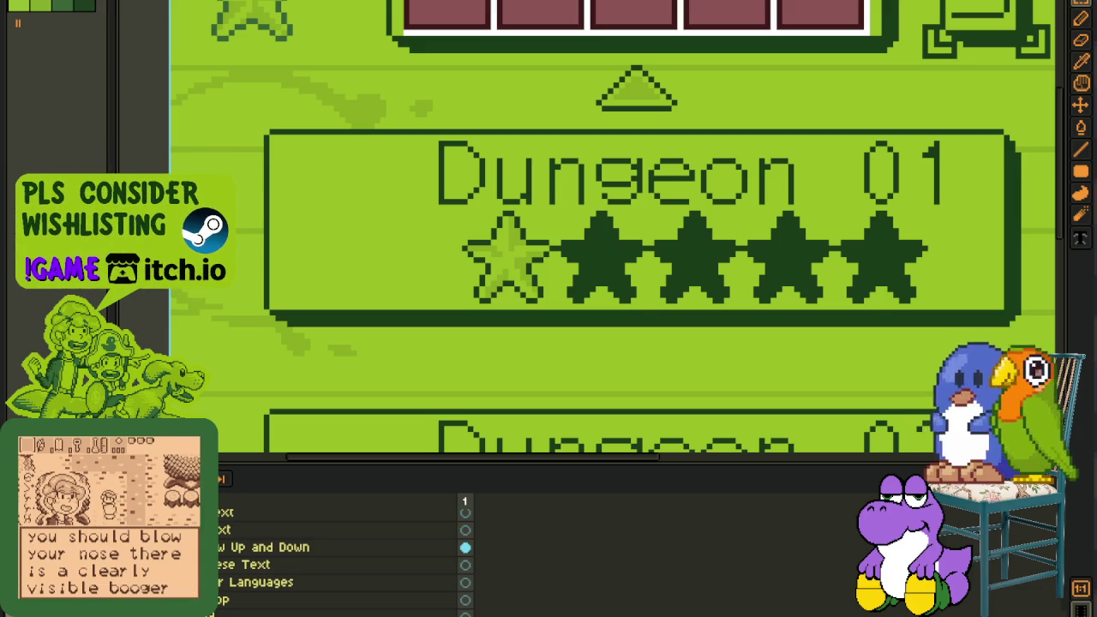
key("ctrl+Tab")
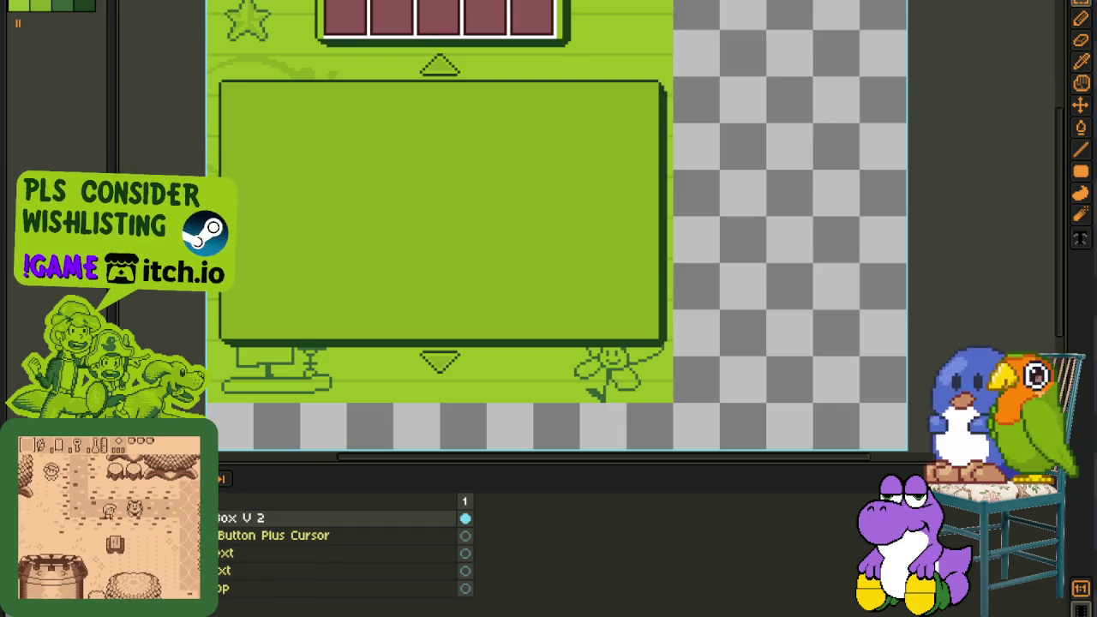
scroll(334, 557, "down", 1)
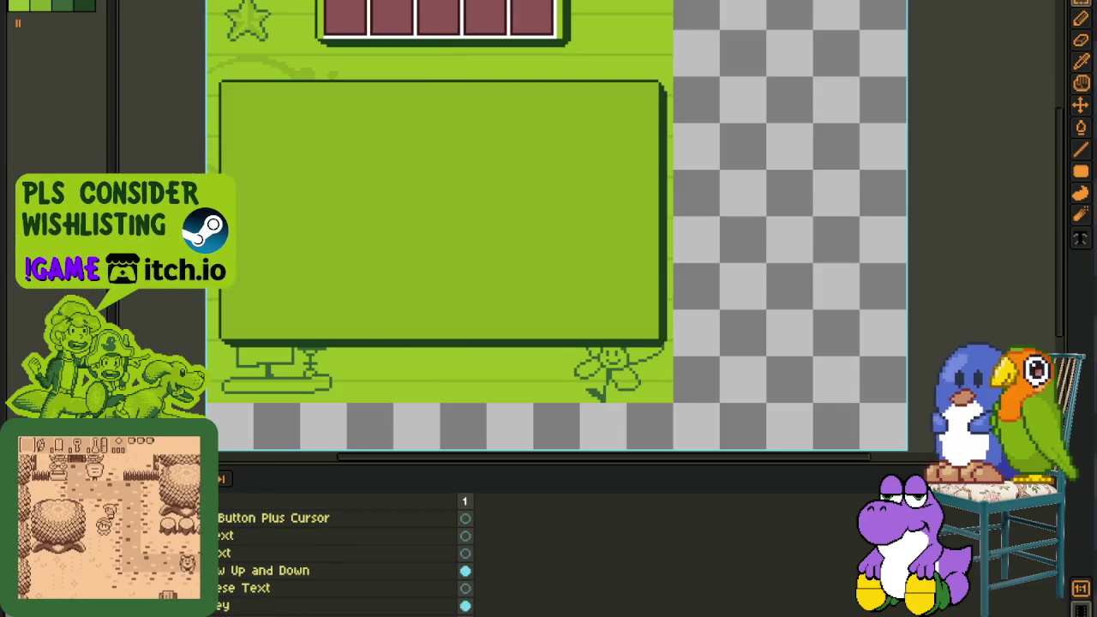
left_click_drag(222, 605, 225, 525)
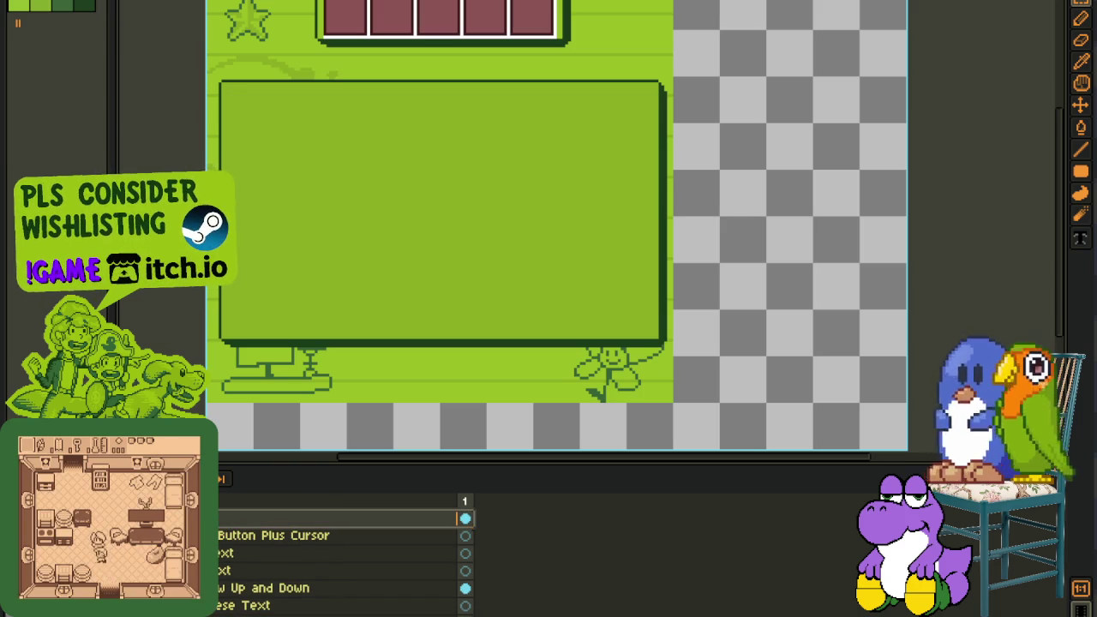
- Move the Key layer above Box V 2 in the timeline, then hide the timeline
scroll(343, 549, "up", 1)
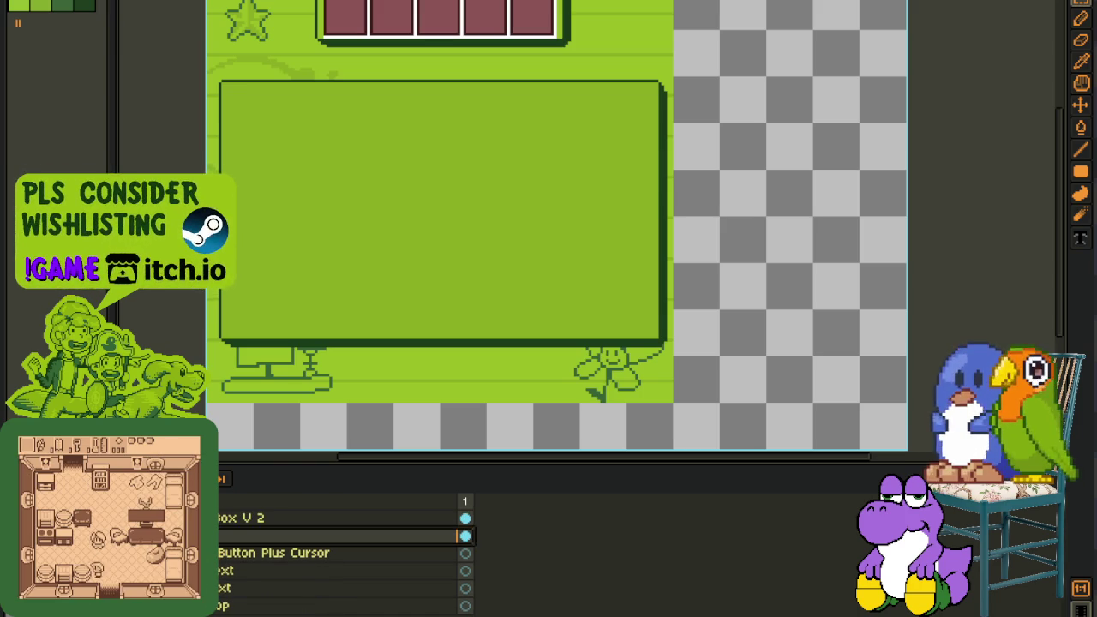
left_click_drag(224, 511, 225, 512)
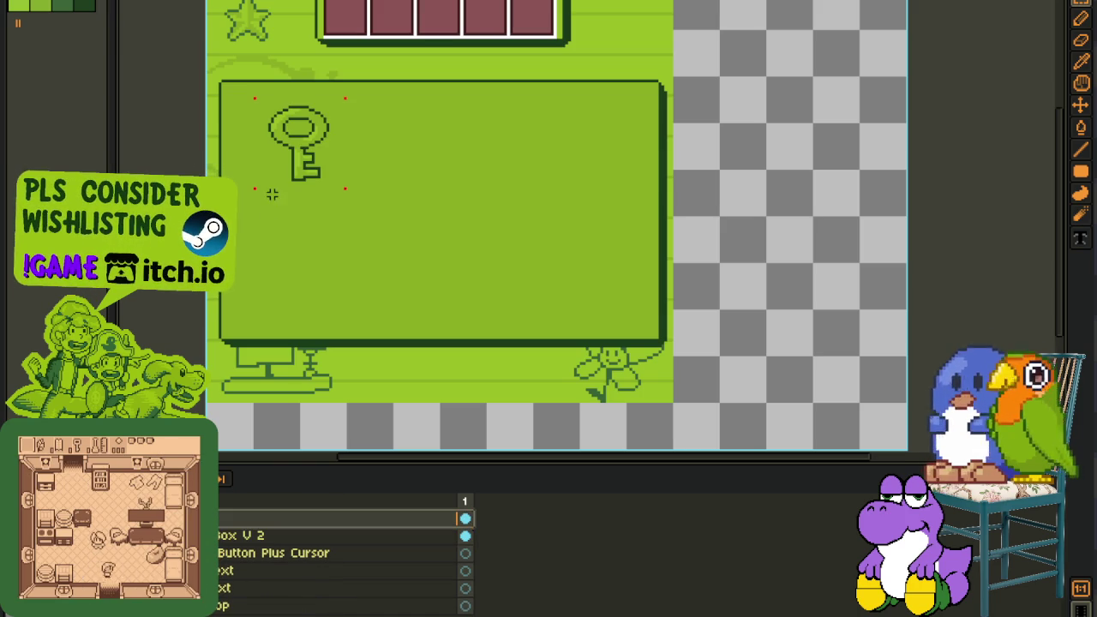
scroll(304, 223, "up", 1)
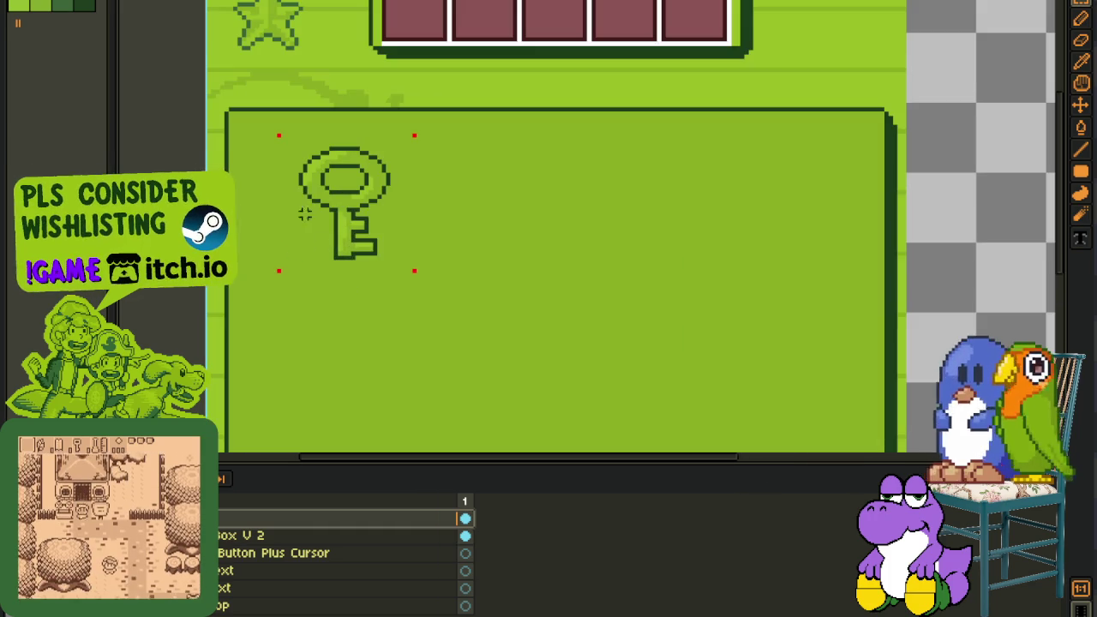
key("Tab")
scroll(277, 140, "up", 1)
- Nudge the key icon up and left into the box's top-left corner, deselect, and save
left_click_drag(252, 114, 660, 455)
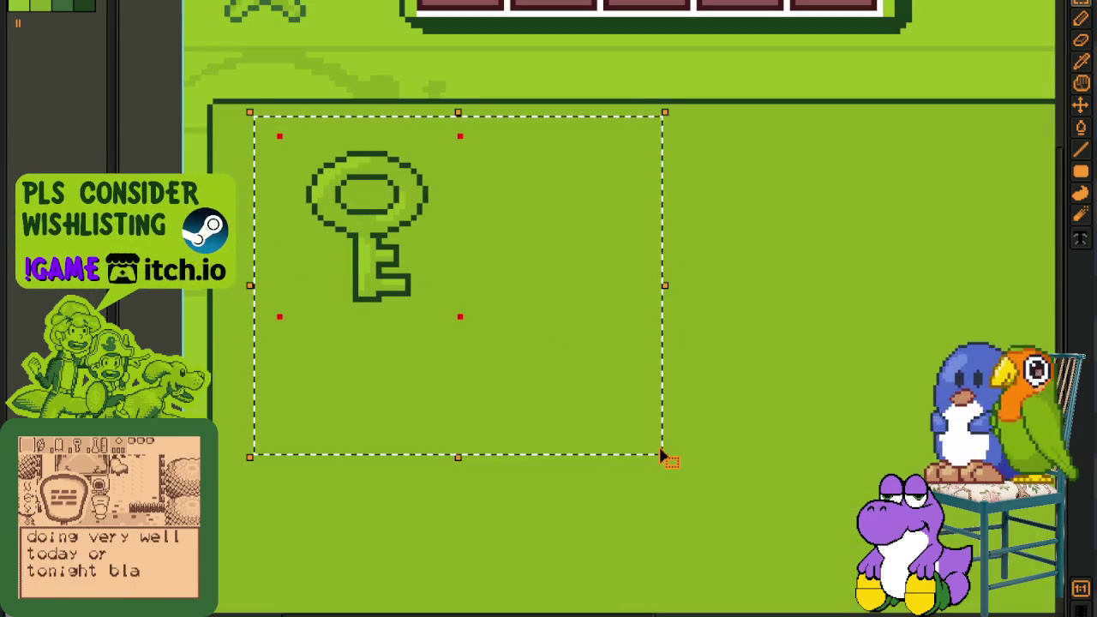
key("Left")
key("Left")
key("Left")
key("Left")
key("Left")
key("Left")
key("Left")
key("Left")
key("Left")
key("Up")
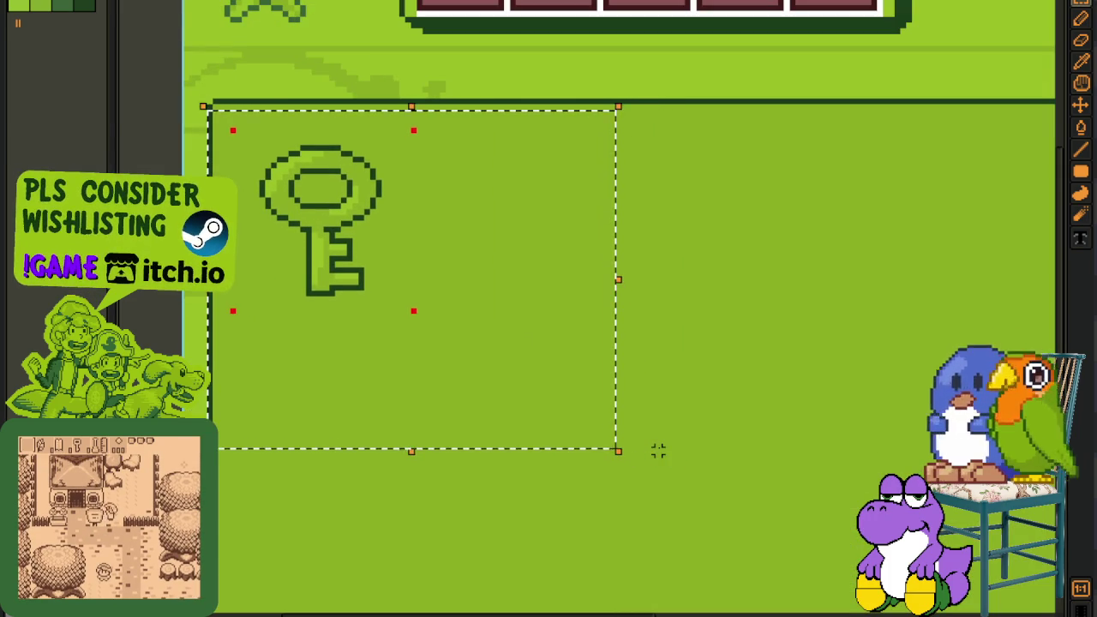
key("Up")
key("Up")
key("Up")
key("Up")
key("Left")
key("Left")
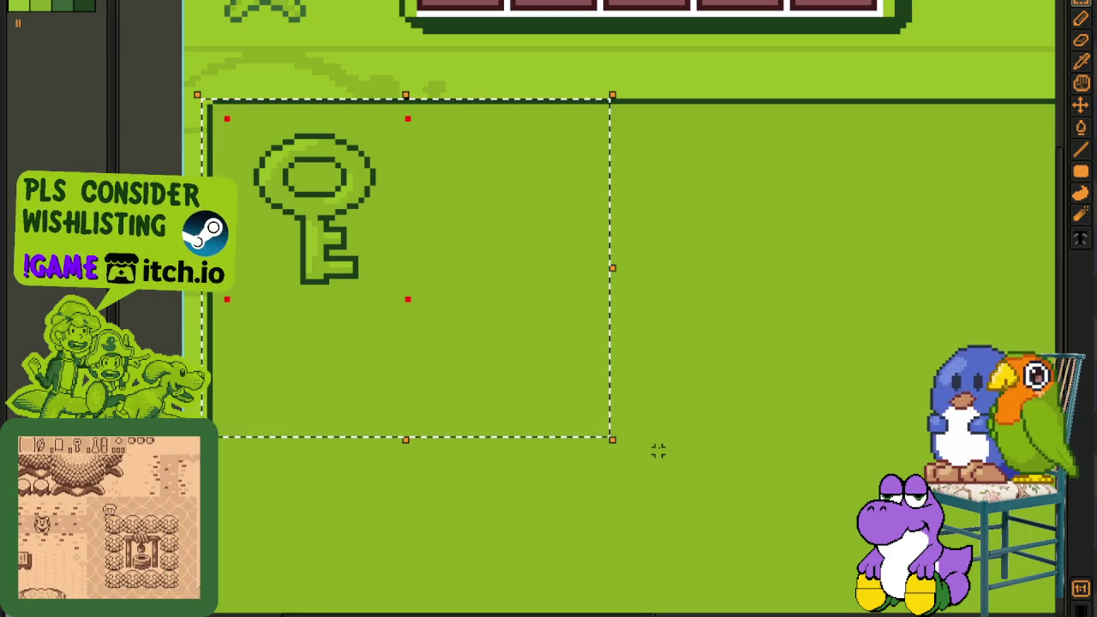
key("ctrl+d")
scroll(666, 374, "down", 1)
scroll(666, 374, "down", 2)
key("ctrl+s")
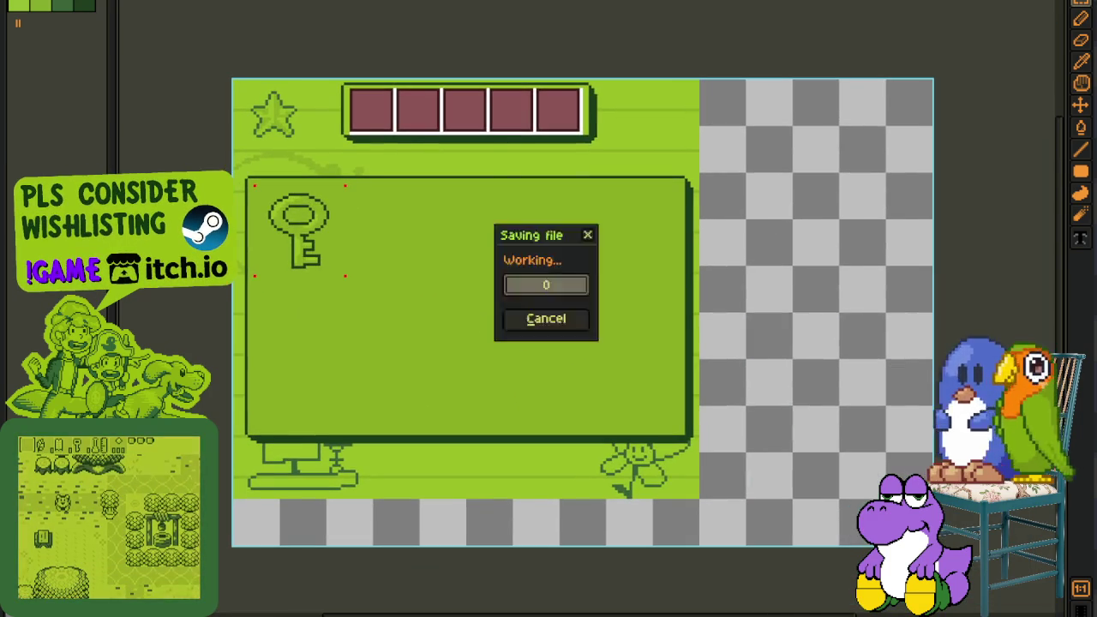
scroll(391, 225, "up", 2)
- Drag the slot-grid layer above Box V 2 so both two-by-ten slot grids appear in the box
key("Tab")
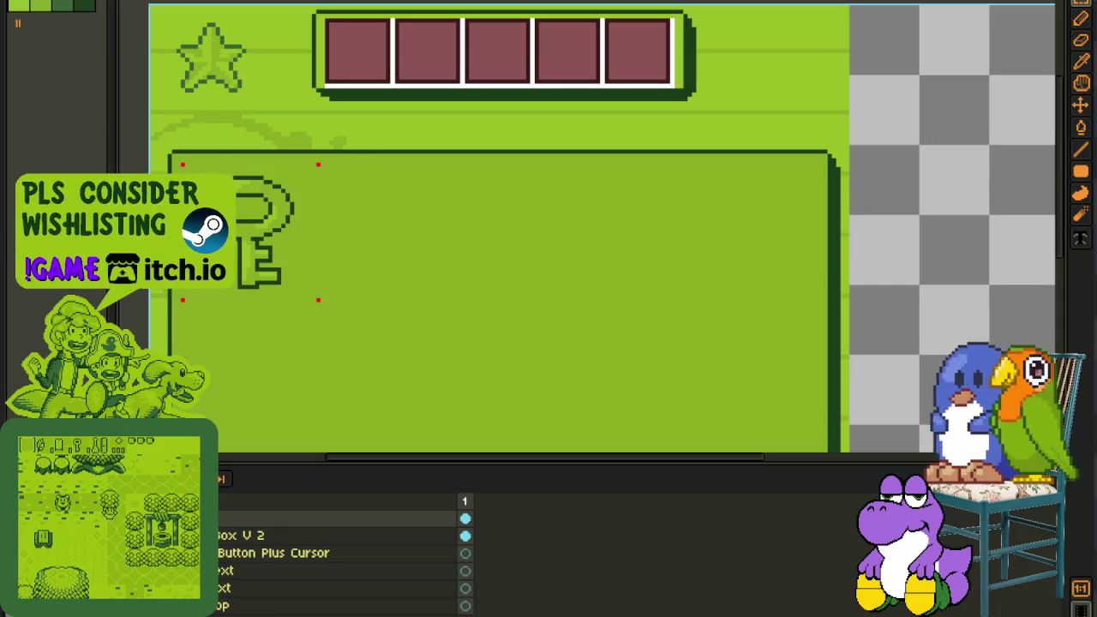
scroll(343, 552, "down", 1)
scroll(343, 553, "down", 1)
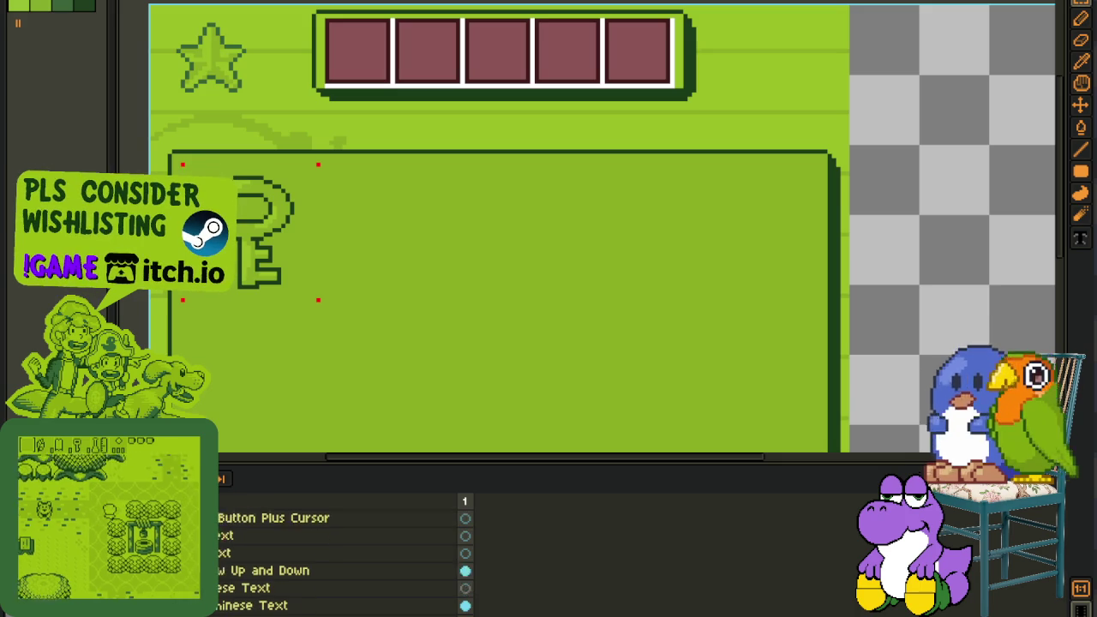
scroll(342, 553, "down", 1)
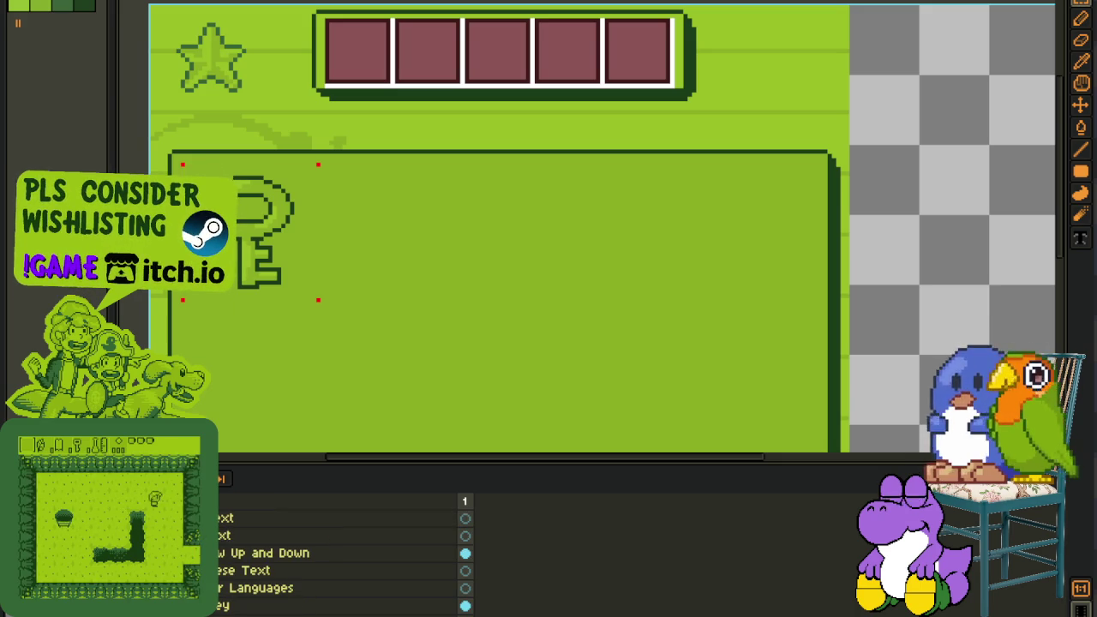
scroll(343, 553, "up", 3)
scroll(343, 553, "down", 1)
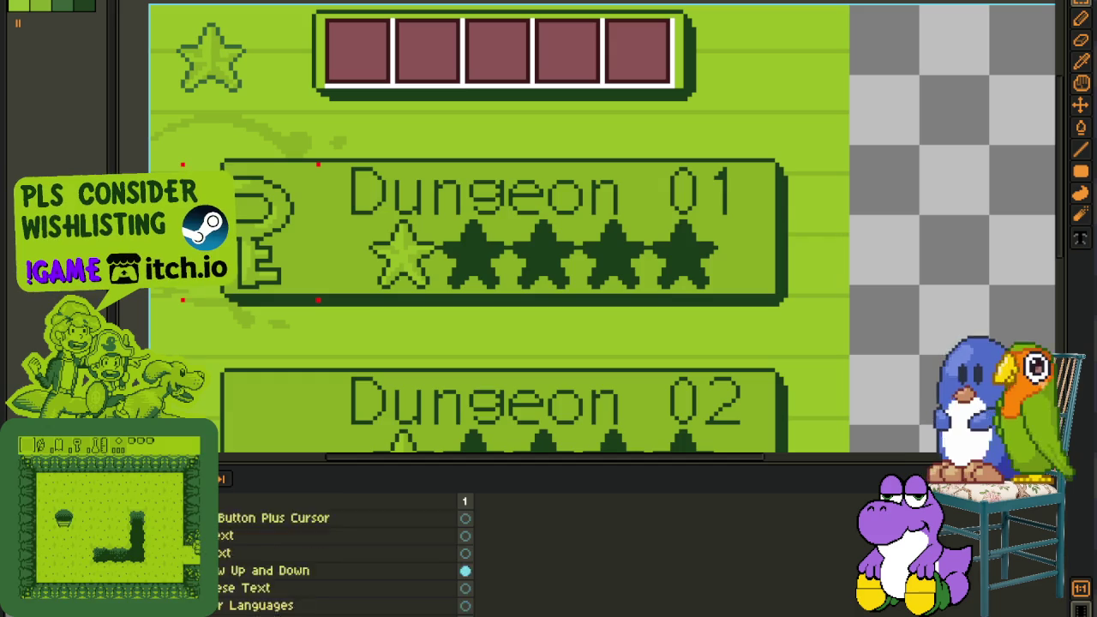
scroll(343, 552, "down", 2)
scroll(342, 553, "down", 2)
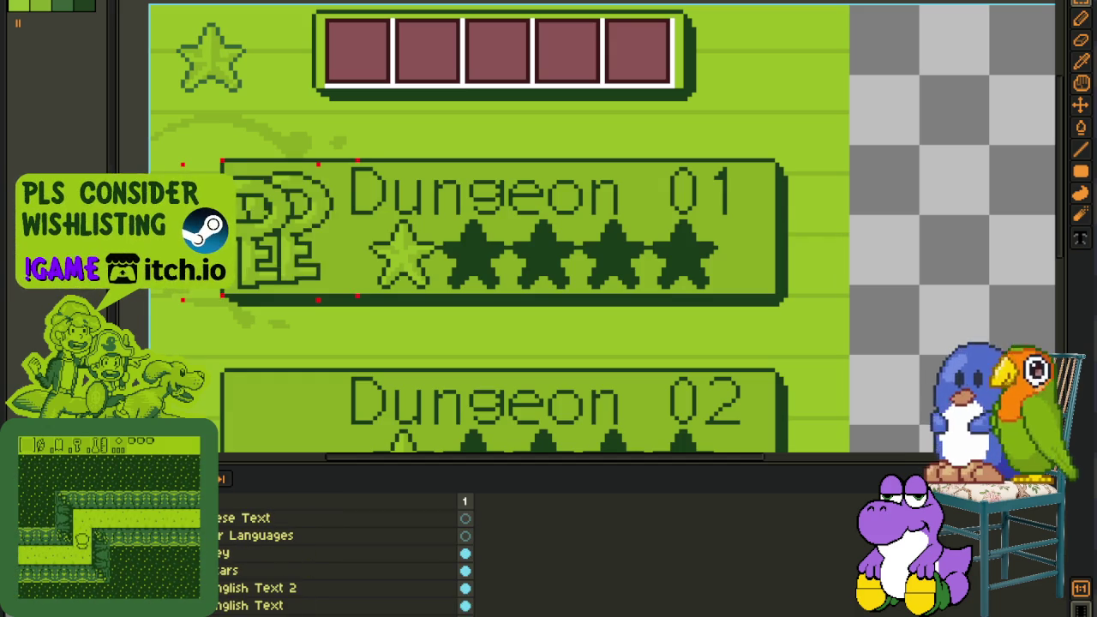
scroll(343, 553, "down", 2)
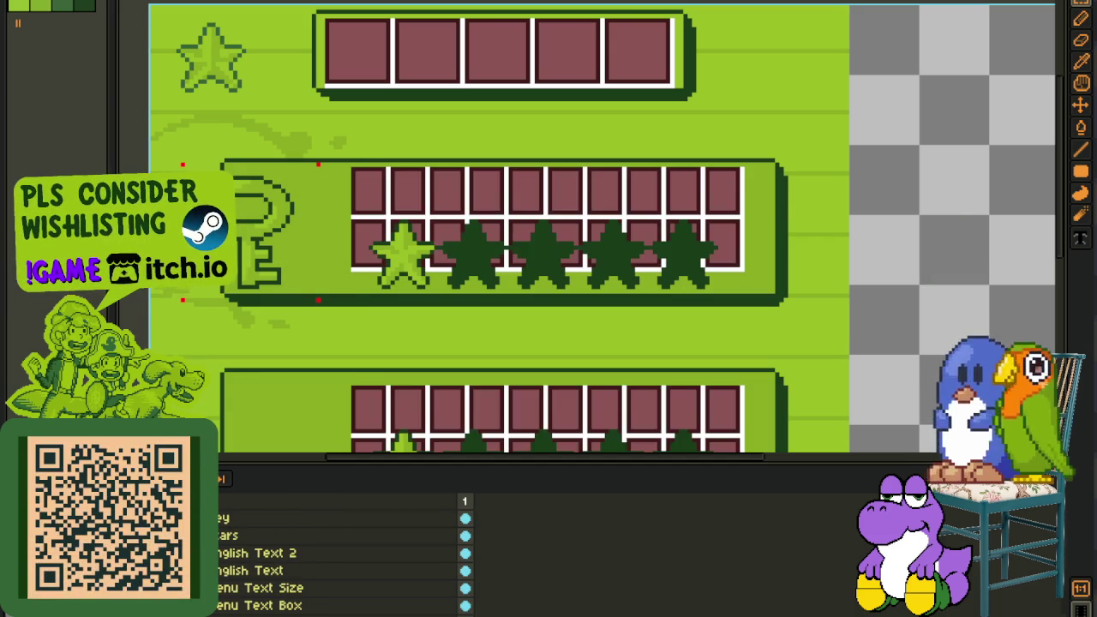
mouse_move(242, 590)
left_mouse_down()
mouse_move(242, 524)
mouse_move(237, 533)
mouse_move(231, 513)
left_mouse_up()
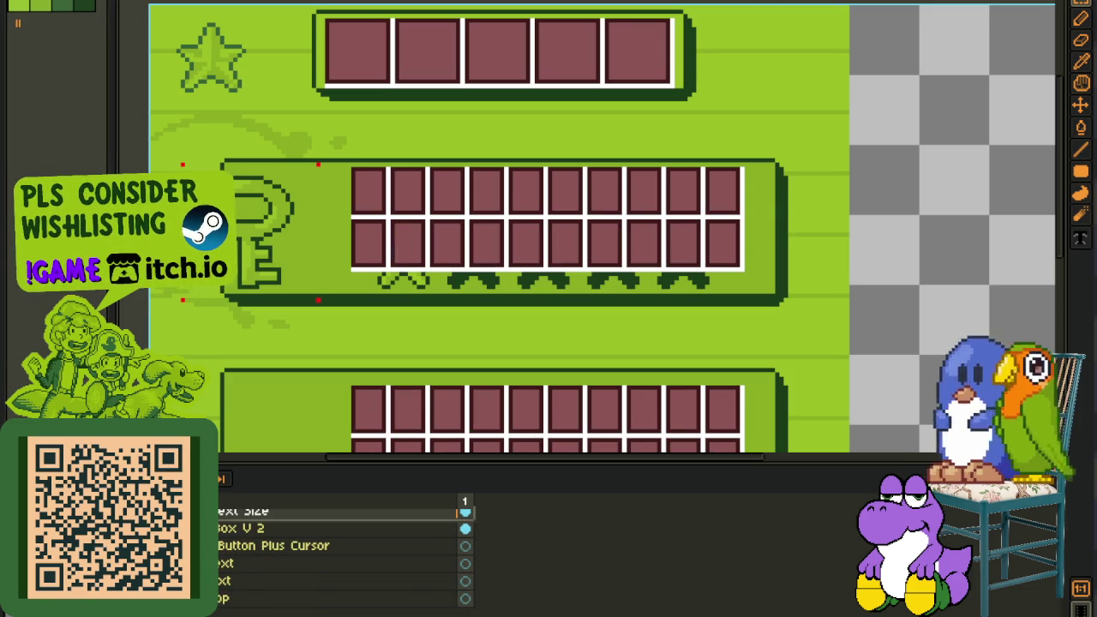
scroll(349, 358, "down", 4)
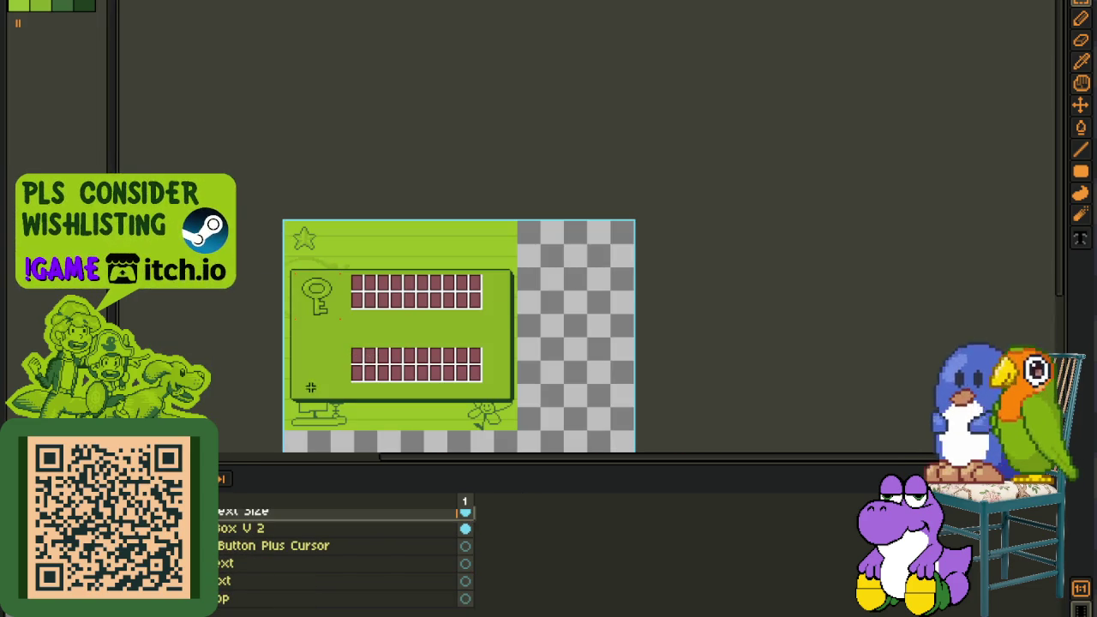
scroll(343, 557, "up", 1)
scroll(342, 557, "up", 1)
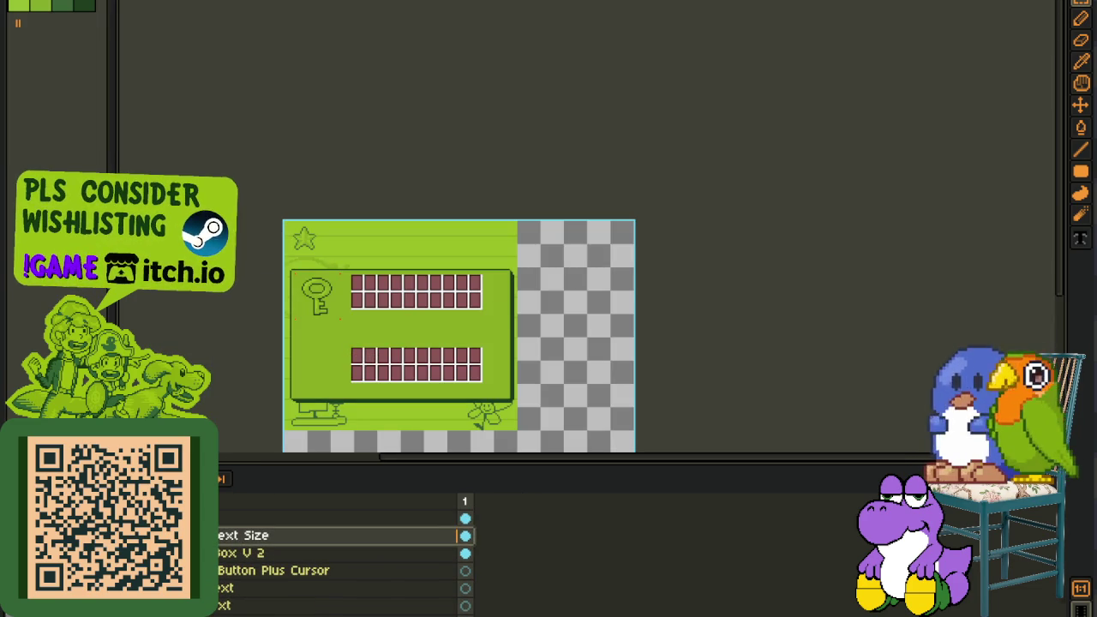
scroll(407, 358, "up", 2)
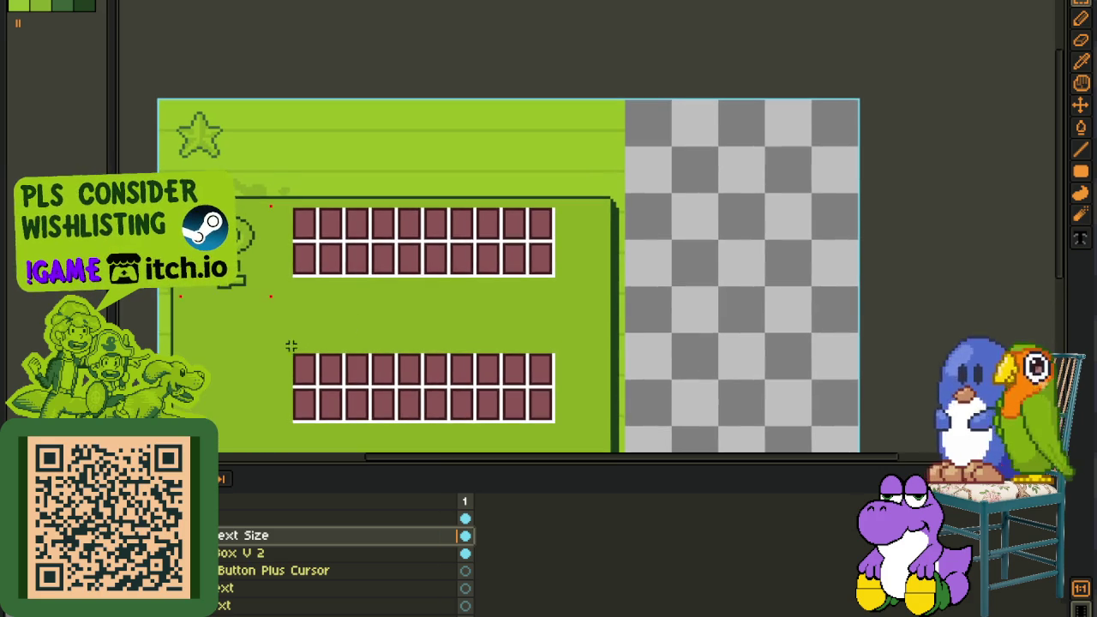
- Move the lower slot block up to close the gap beneath the upper block
key("Tab")
left_click_drag(279, 347, 420, 421)
left_click_drag(497, 416, 463, 341)
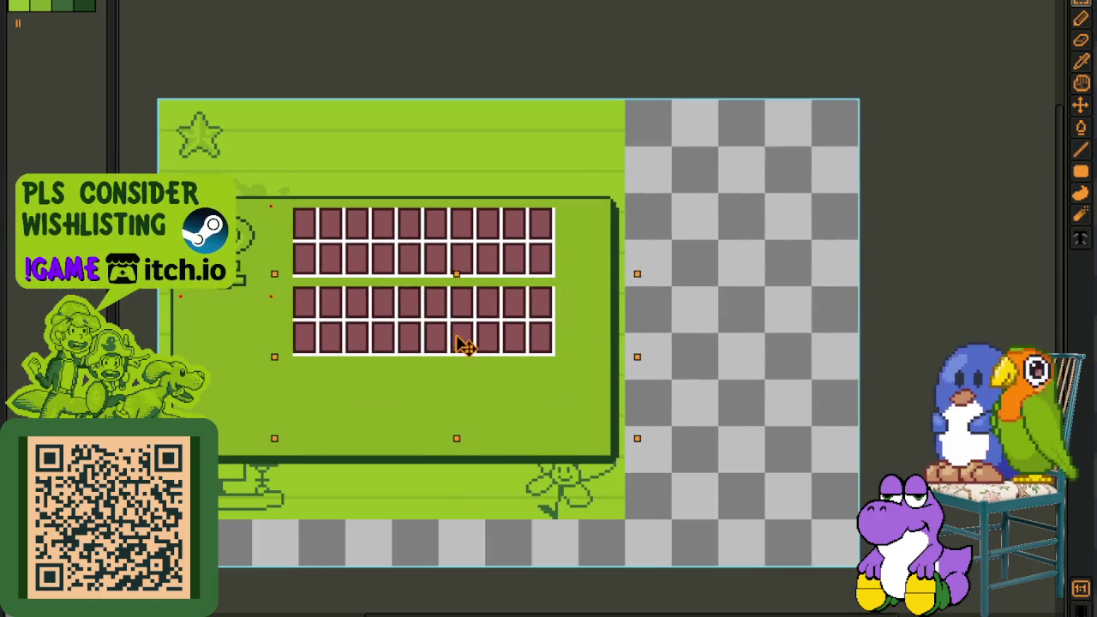
key("Up")
key("Up")
key("Return")
scroll(476, 198, "up", 2)
- Copy the right two slot columns onto the grid's right end
left_click_drag(476, 196, 651, 523)
left_click_drag(534, 424, 641, 424)
scroll(862, 340, "down", 2)
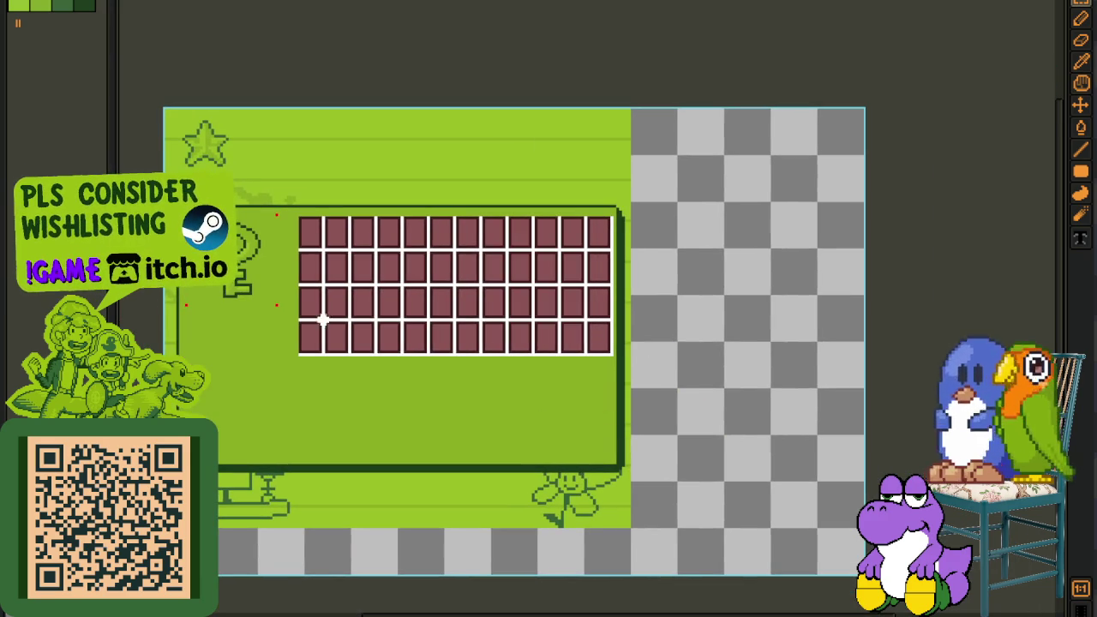
scroll(323, 318, "up", 1)
- Duplicate the four-row grid below itself and delete the extra bottom two rows, leaving six
left_click_drag(292, 183, 932, 434)
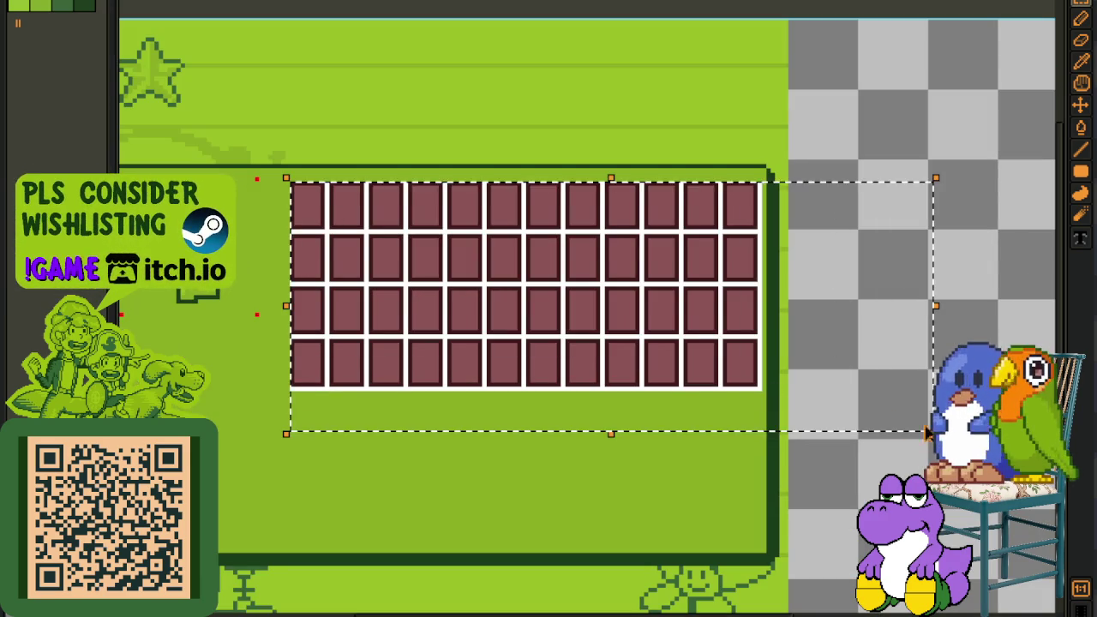
mouse_move(563, 348)
left_mouse_down()
mouse_move(570, 568)
mouse_move(557, 554)
left_mouse_up()
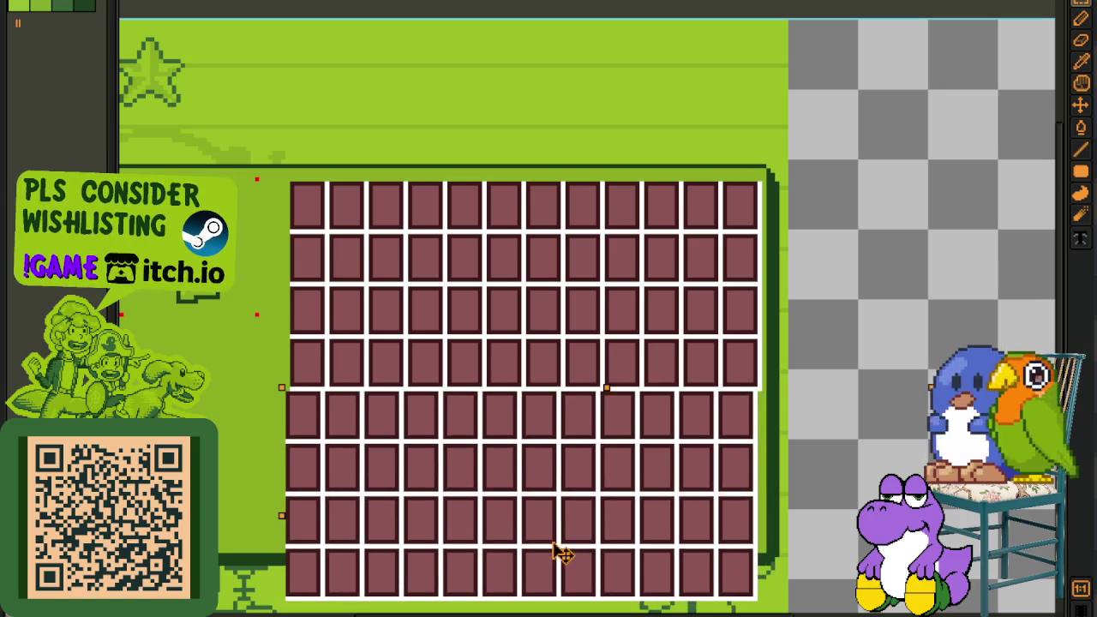
left_click_drag(430, 481, 488, 385)
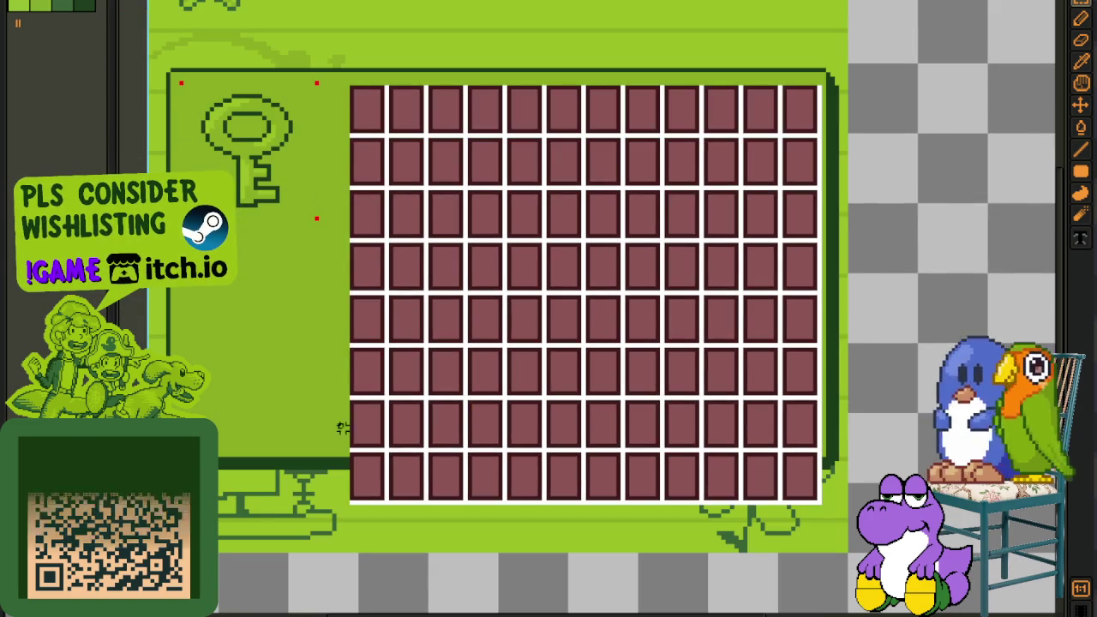
left_click_drag(352, 401, 926, 600)
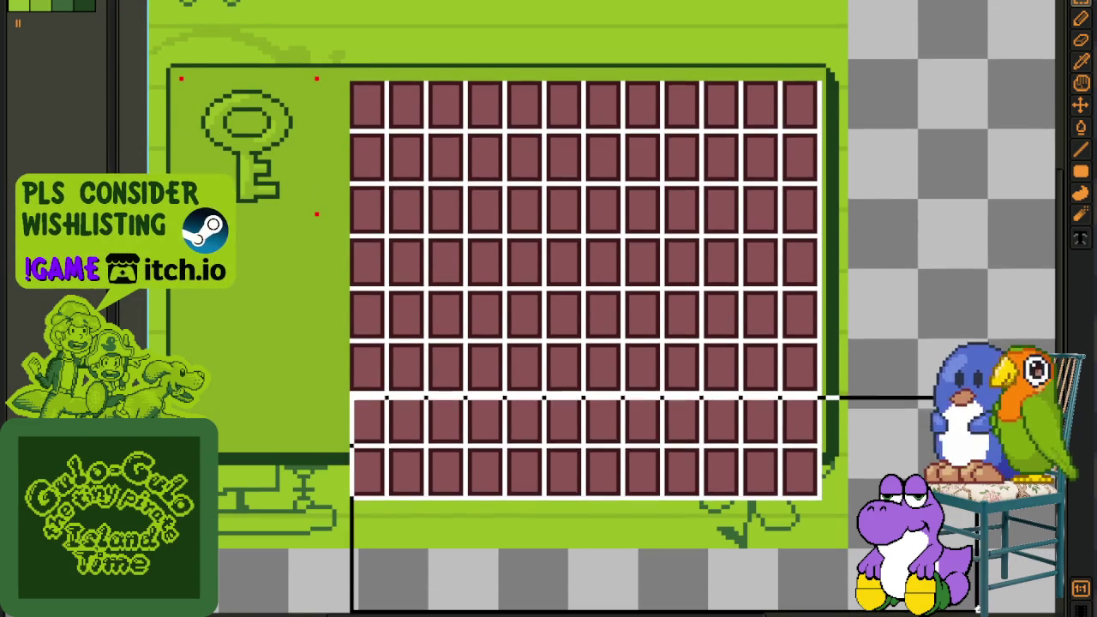
key("Delete")
scroll(768, 89, "up", 1)
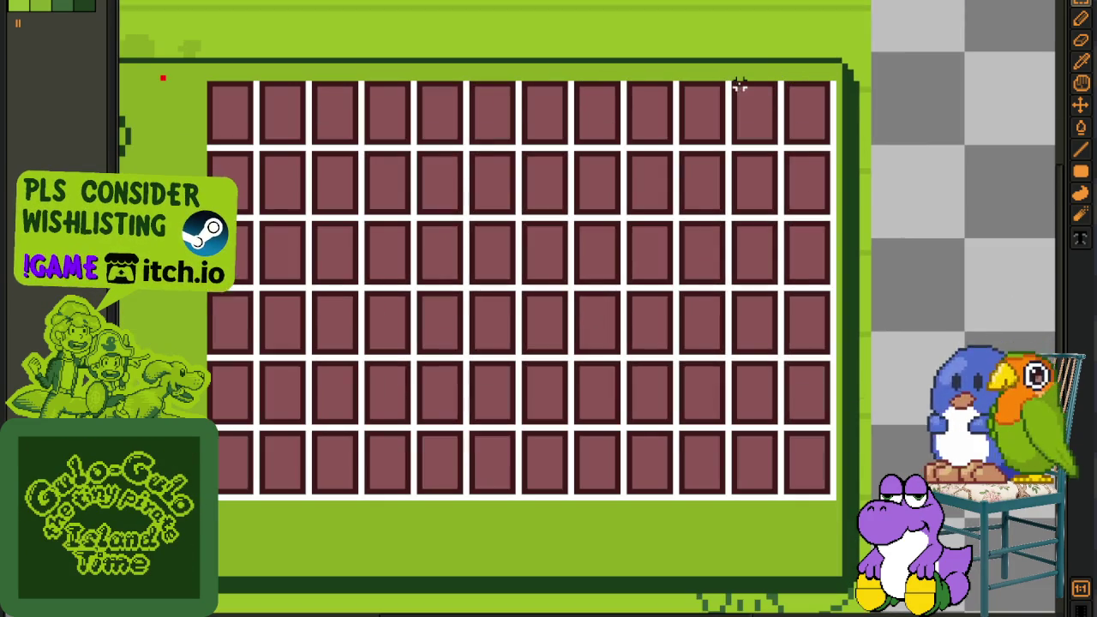
scroll(734, 84, "down", 1)
scroll(883, 455, "down", 2)
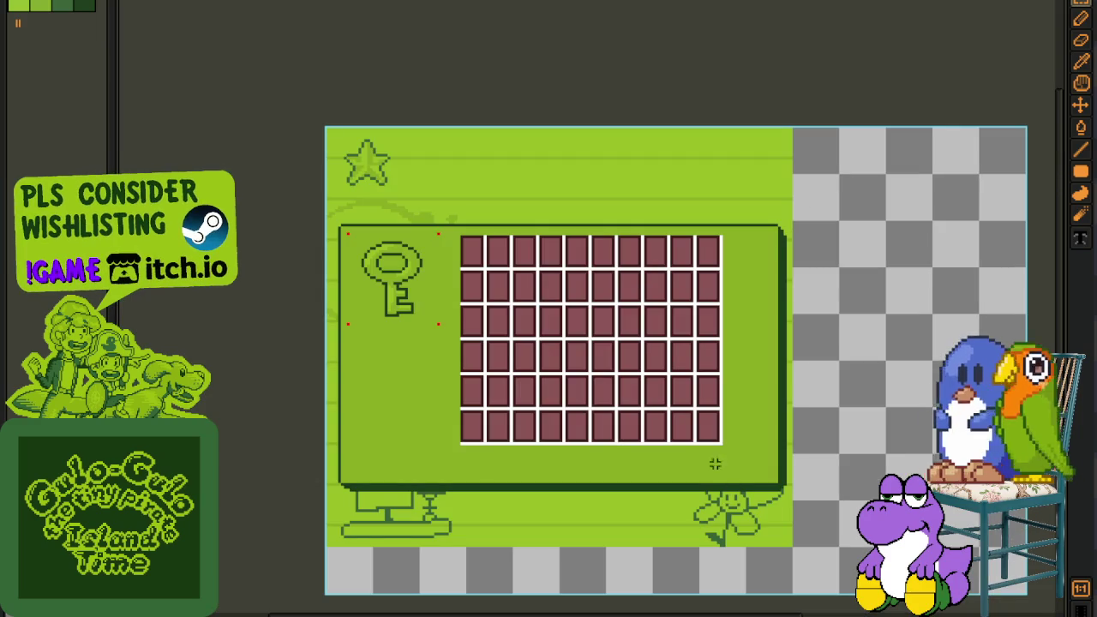
key("ctrl+Tab")
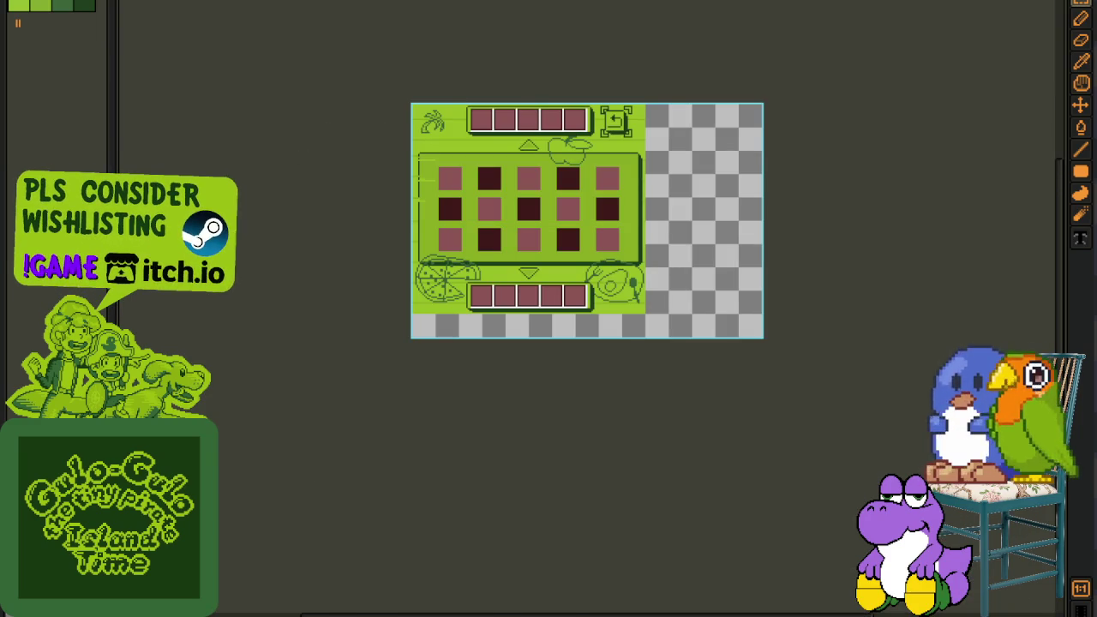
- Bring up the character-select screen and expand Active Text Boxes to reveal the side-arrows layer
key("ctrl+Tab")
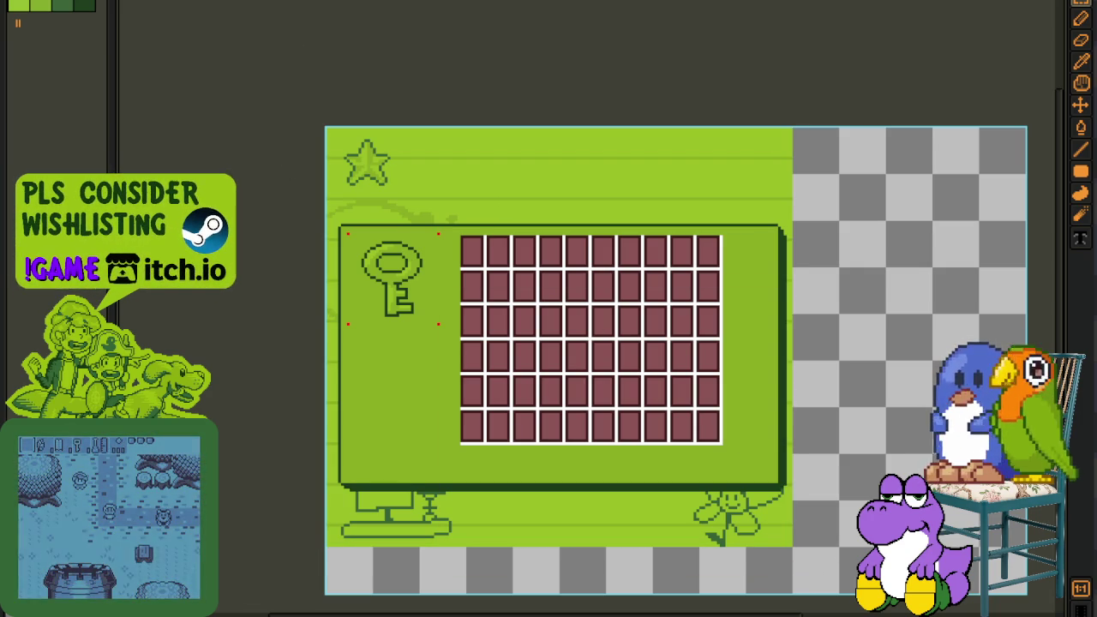
scroll(593, 286, "up", 2)
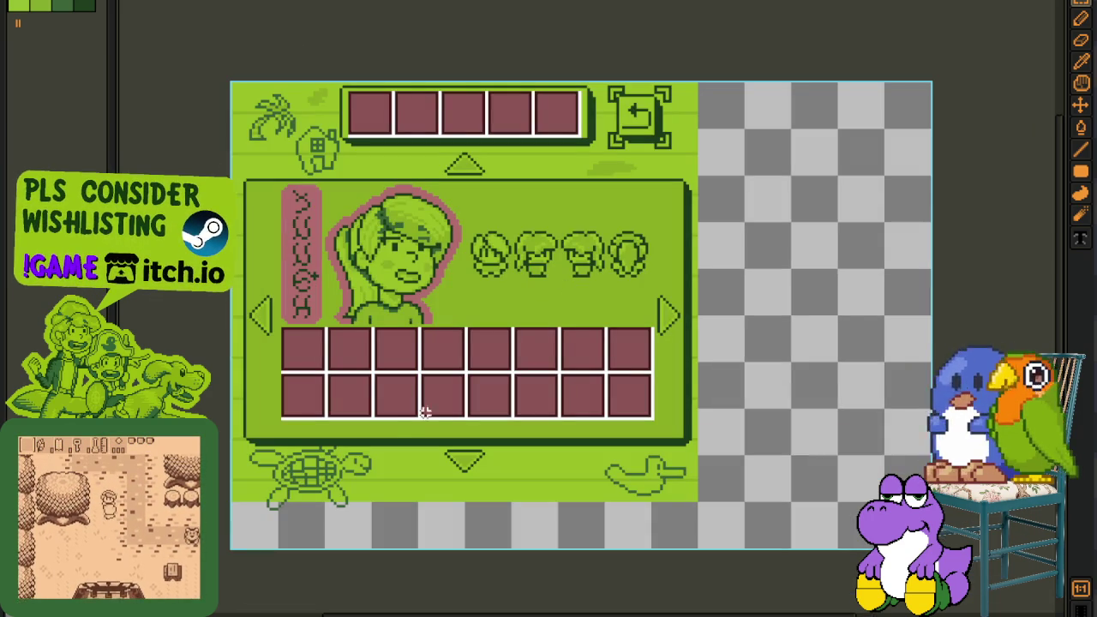
left_click_drag(452, 367, 472, 247)
key("Tab")
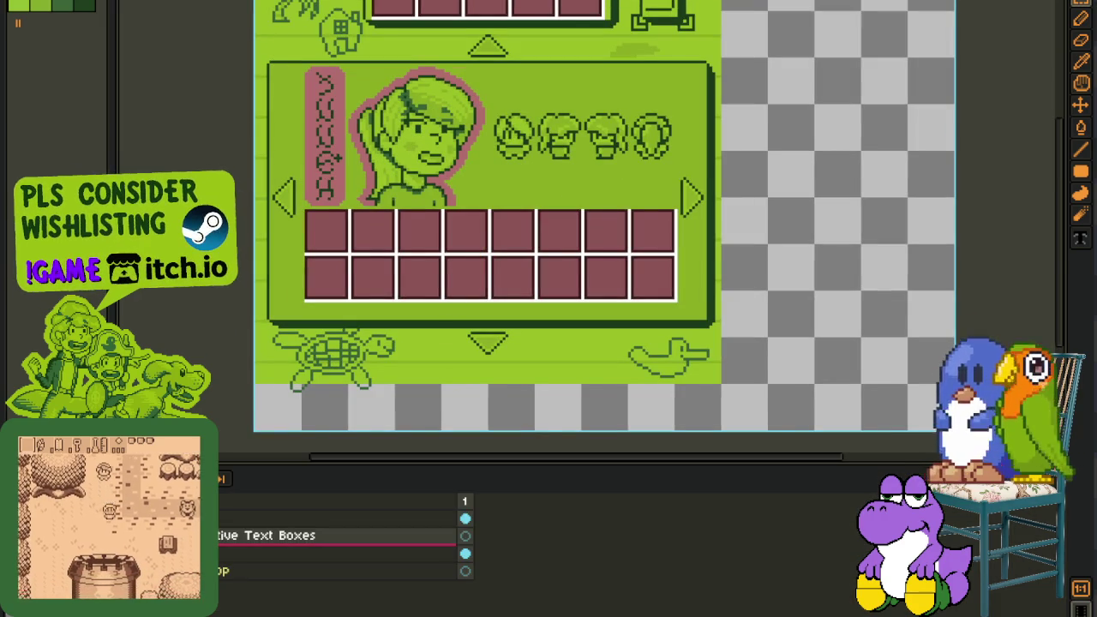
left_click(137, 535)
left_click(184, 535)
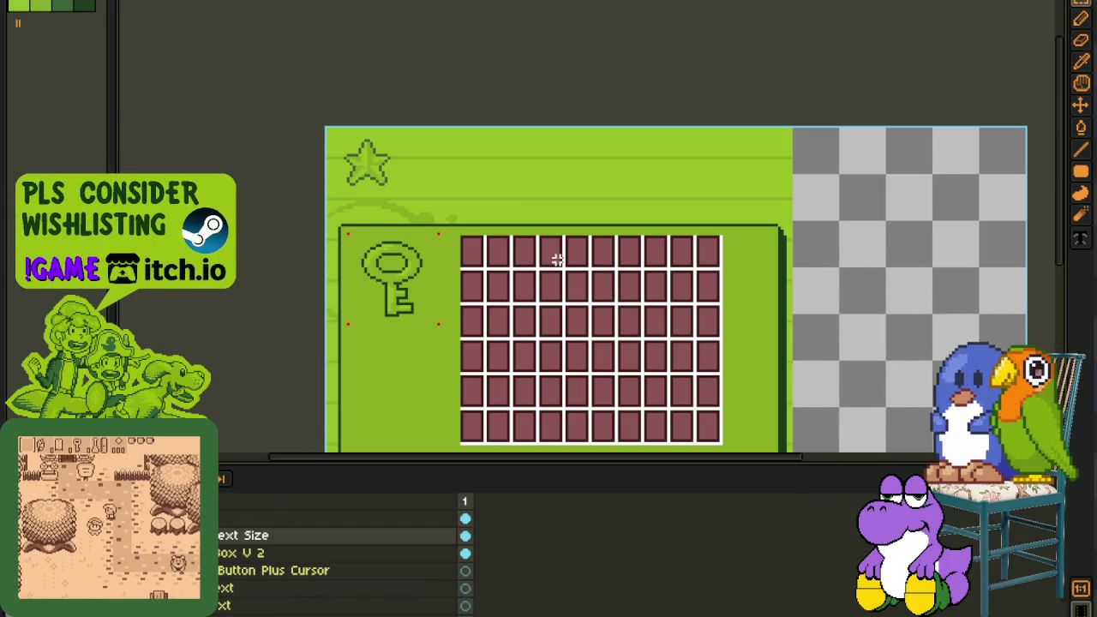
left_click_drag(556, 259, 441, 118)
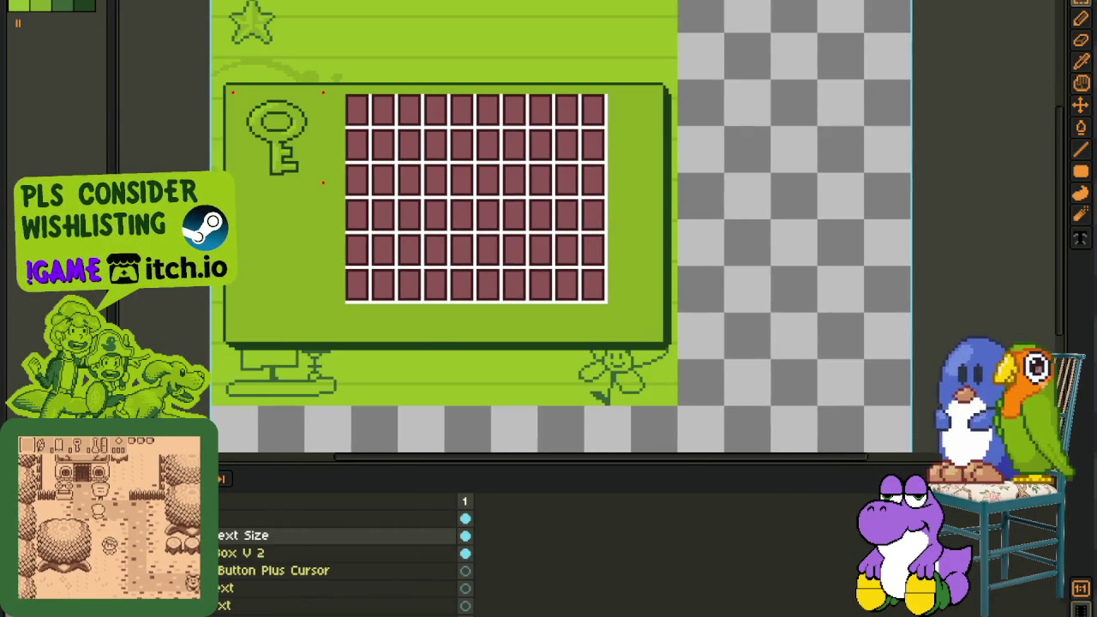
key("ctrl+z")
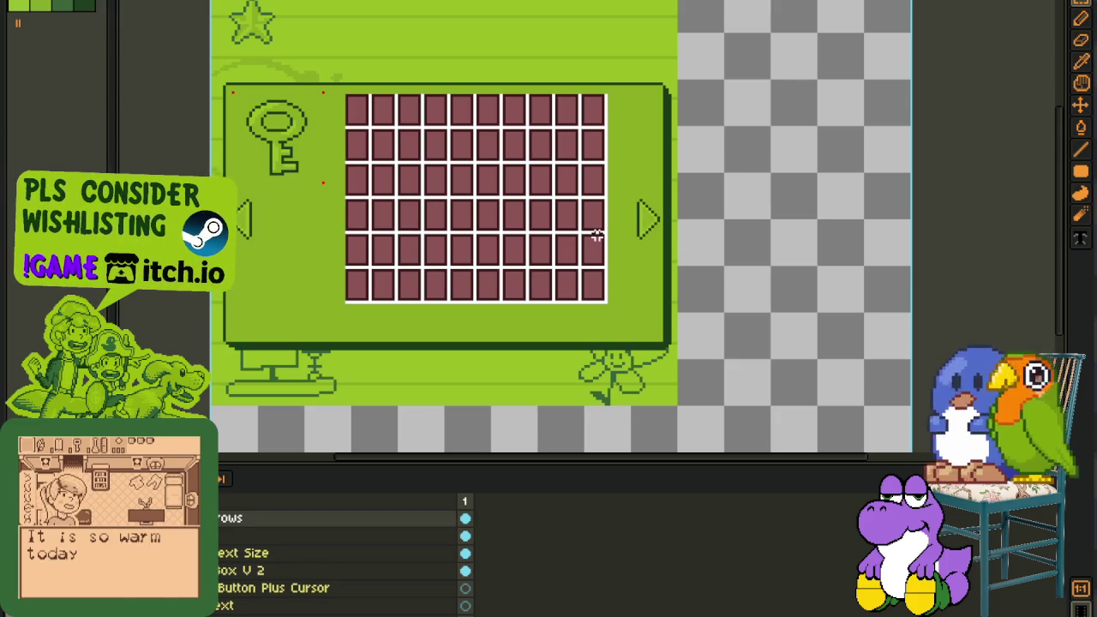
- Select the key and nudge it two steps to the right
scroll(333, 140, "up", 1)
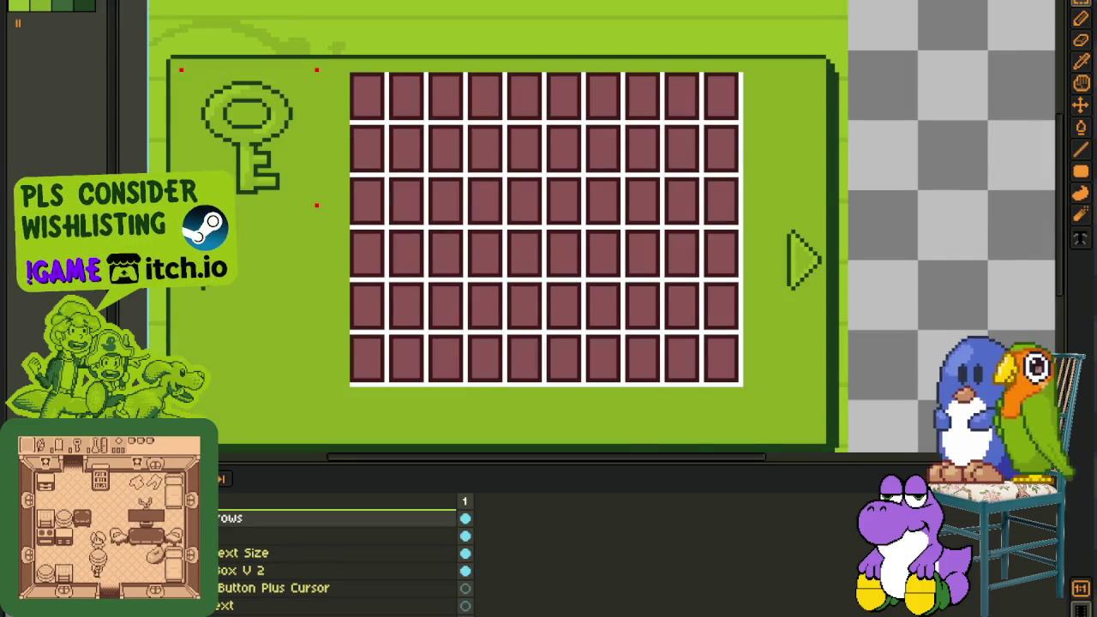
scroll(174, 107, "up", 1)
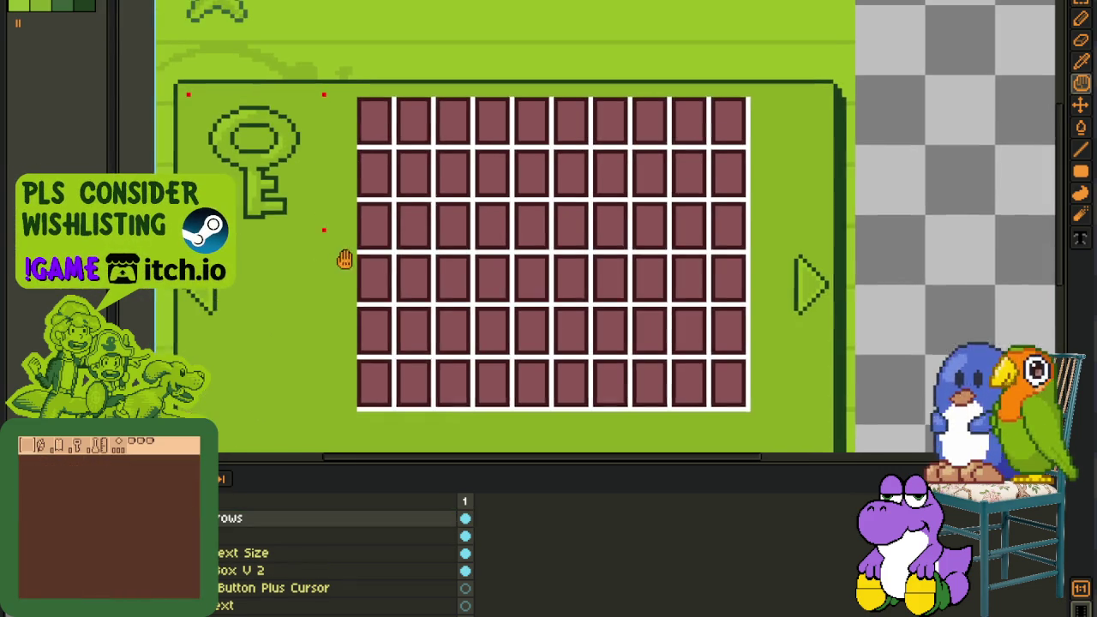
scroll(168, 69, "up", 1)
left_click_drag(168, 73, 417, 335)
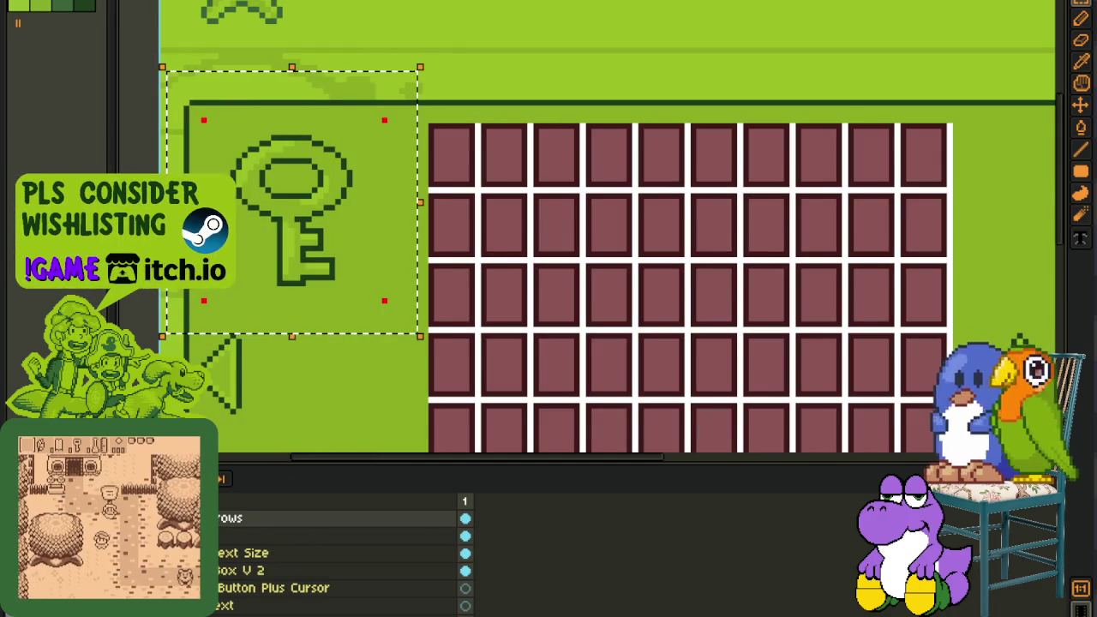
key("Right")
key("Right")
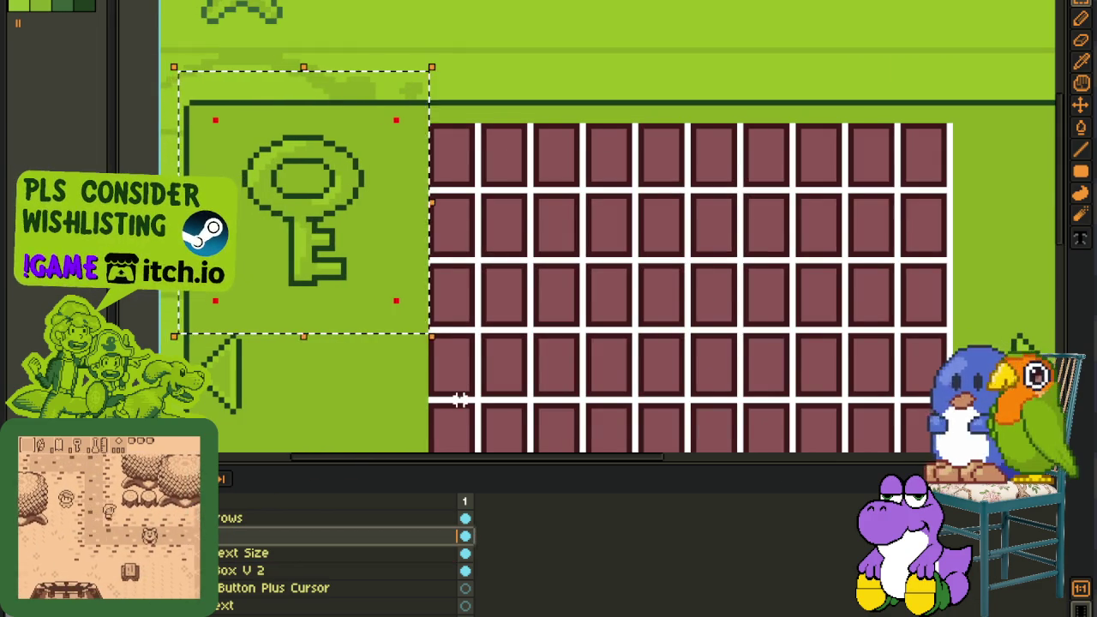
key("Right")
key("Right")
key("Right")
key("Right")
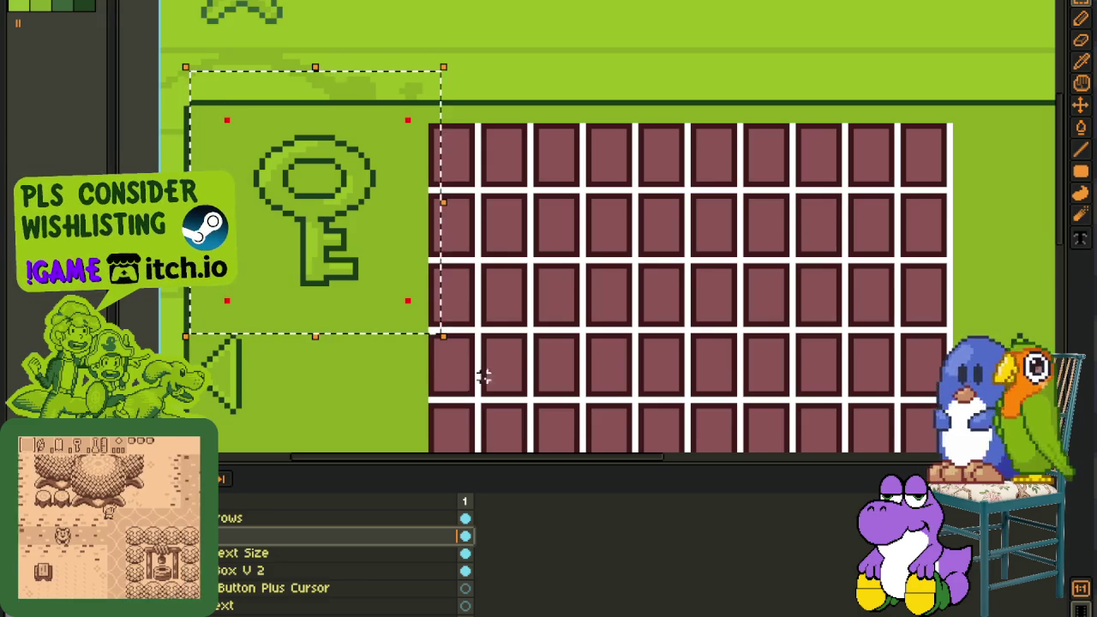
key("ctrl+d")
- Move the layer above the Text Size layer in the timeline
scroll(606, 290, "down", 1)
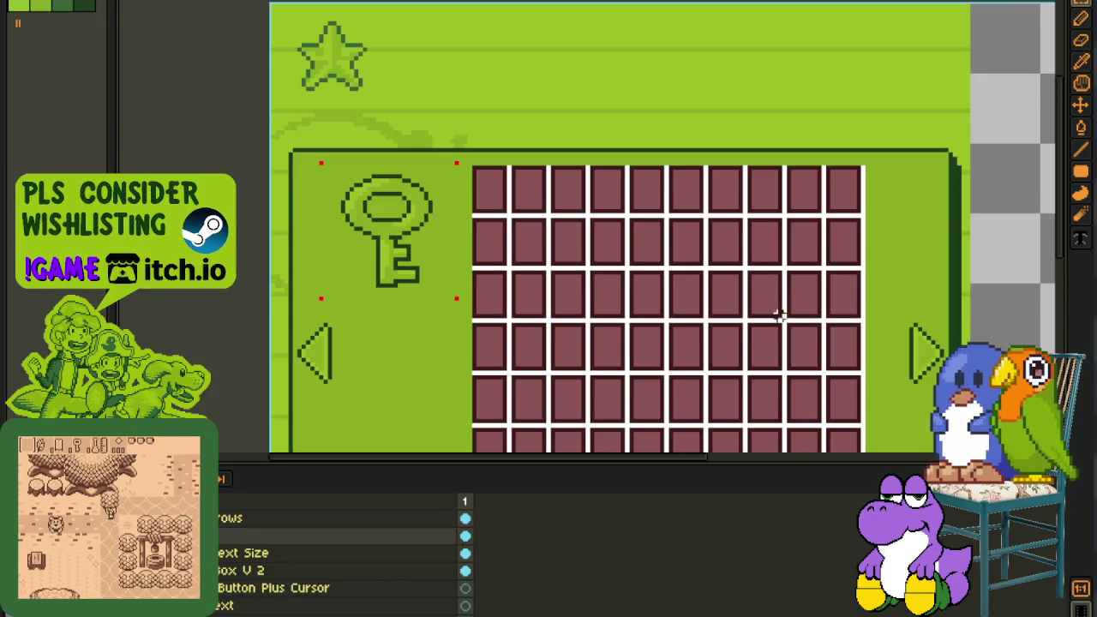
left_click_drag(778, 314, 620, 196)
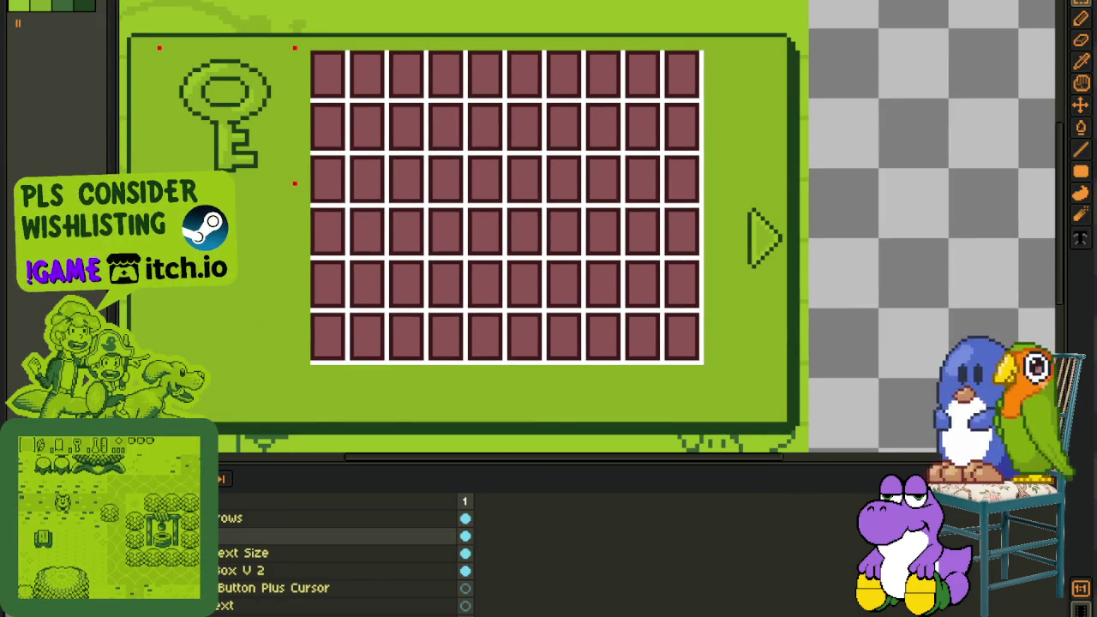
left_click_drag(221, 571, 221, 559)
scroll(686, 17, "up", 2)
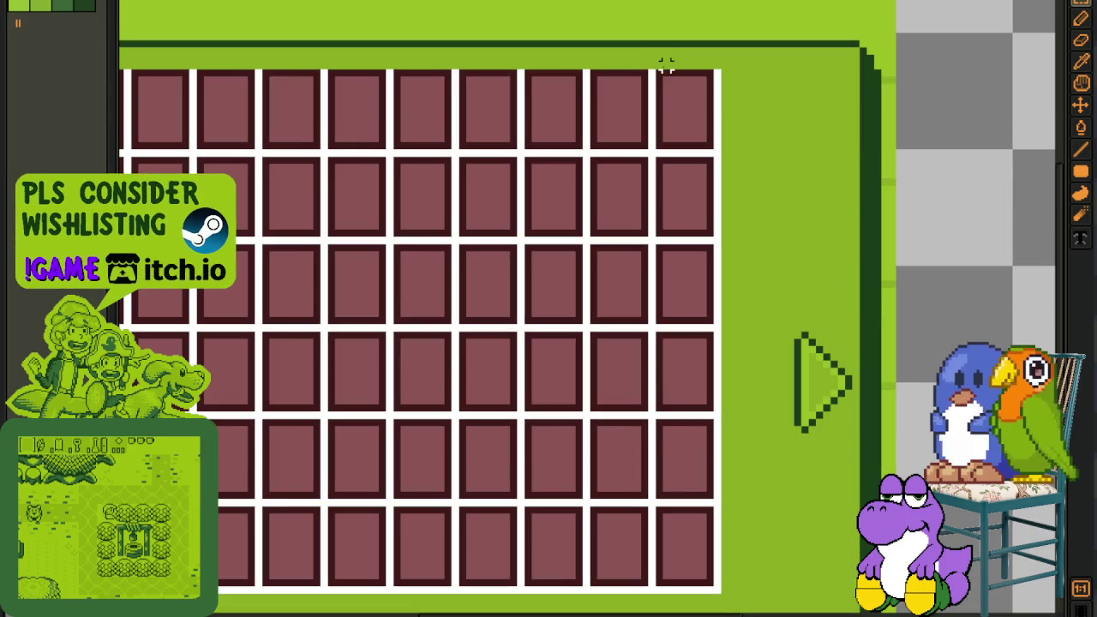
- Copy the rightmost slot column to extend the grid to six rows by eleven
mouse_move(657, 71)
left_mouse_down()
mouse_move(712, 574)
mouse_move(774, 540)
left_mouse_up()
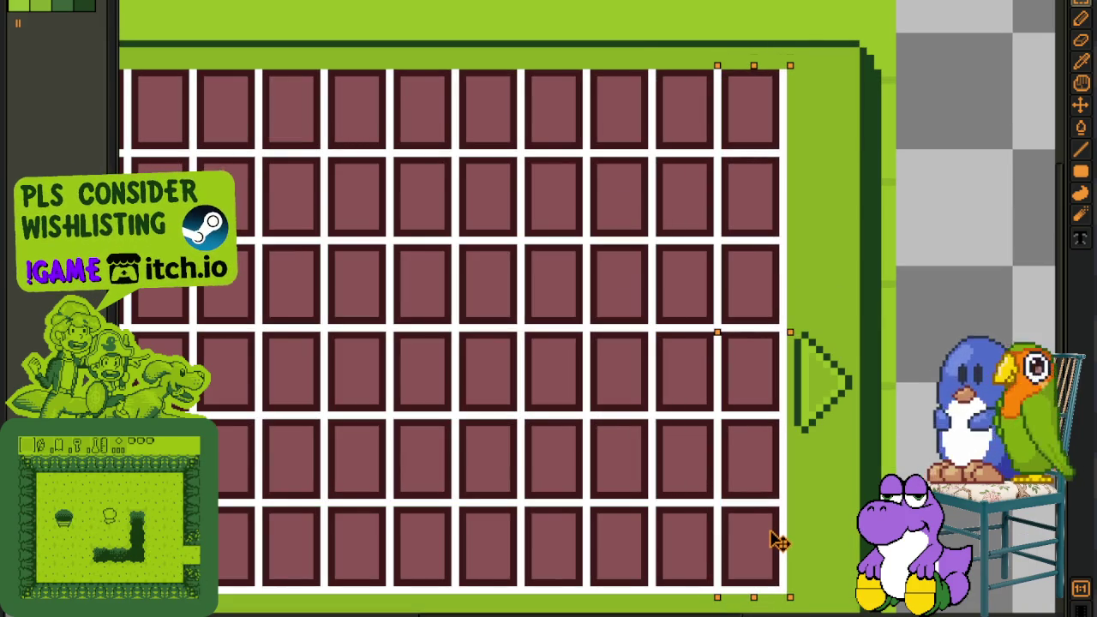
left_click(942, 317)
scroll(943, 318, "down", 3)
scroll(615, 271, "up", 2)
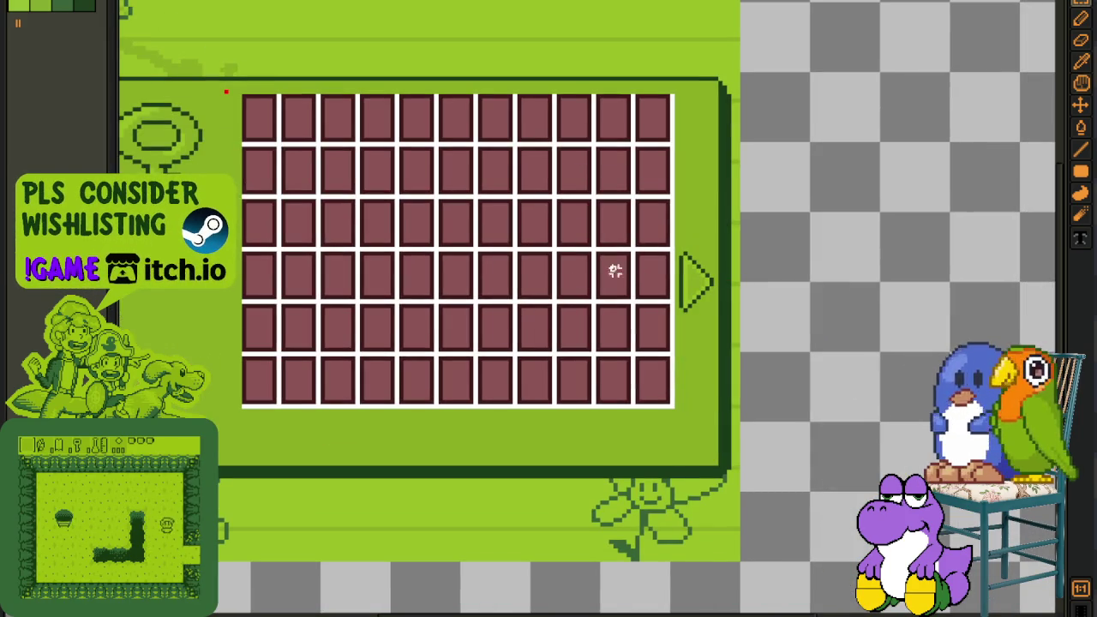
scroll(484, 240, "down", 2)
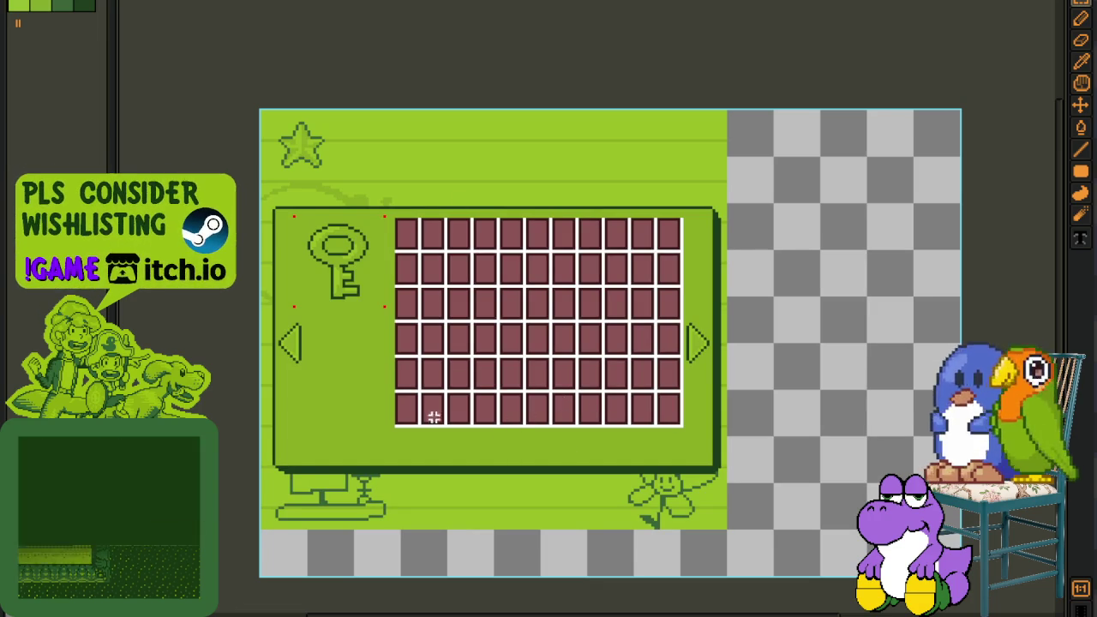
- Bring back the layer list and scroll it to show the star button layers and hide the key box
scroll(428, 416, "up", 2)
scroll(379, 387, "down", 1)
key("Tab")
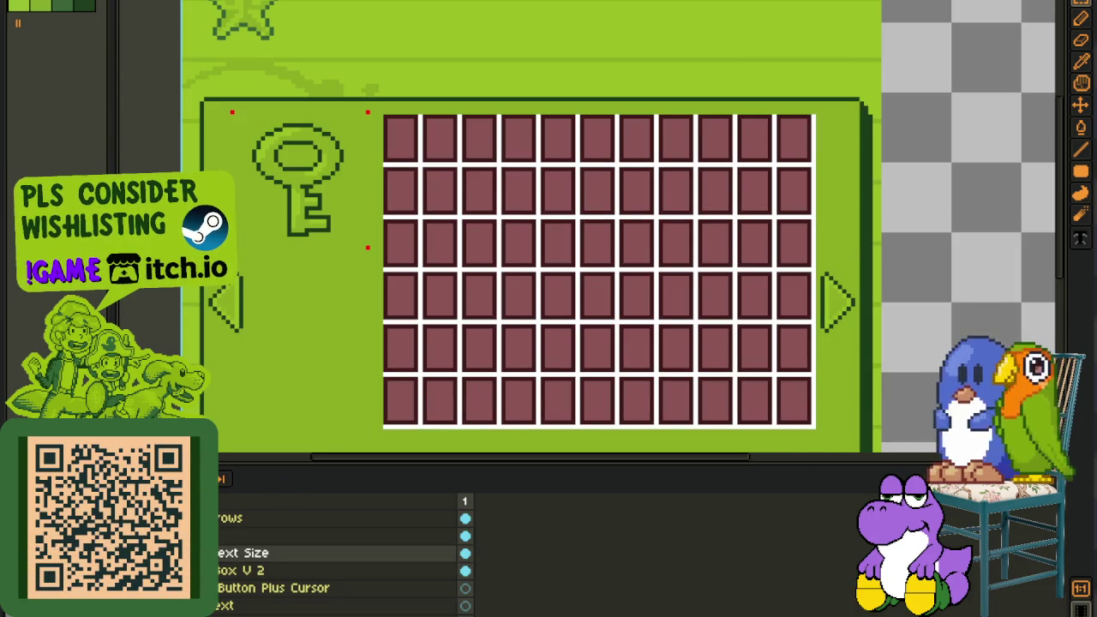
scroll(335, 548, "down", 2)
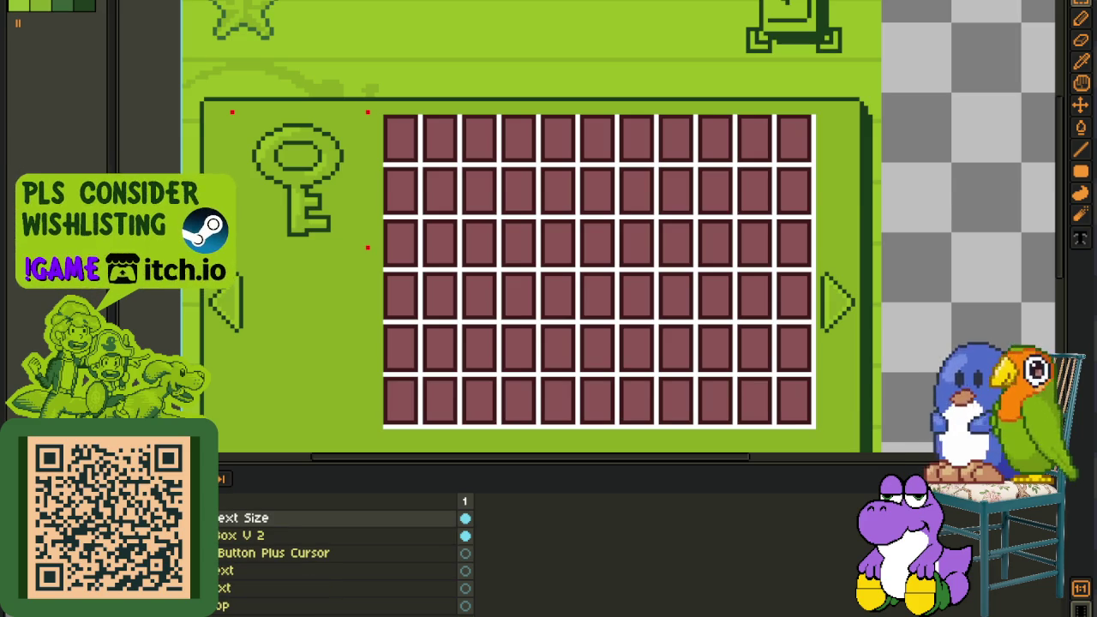
scroll(409, 293, "down", 3)
scroll(334, 548, "up", 1)
scroll(334, 548, "up", 1)
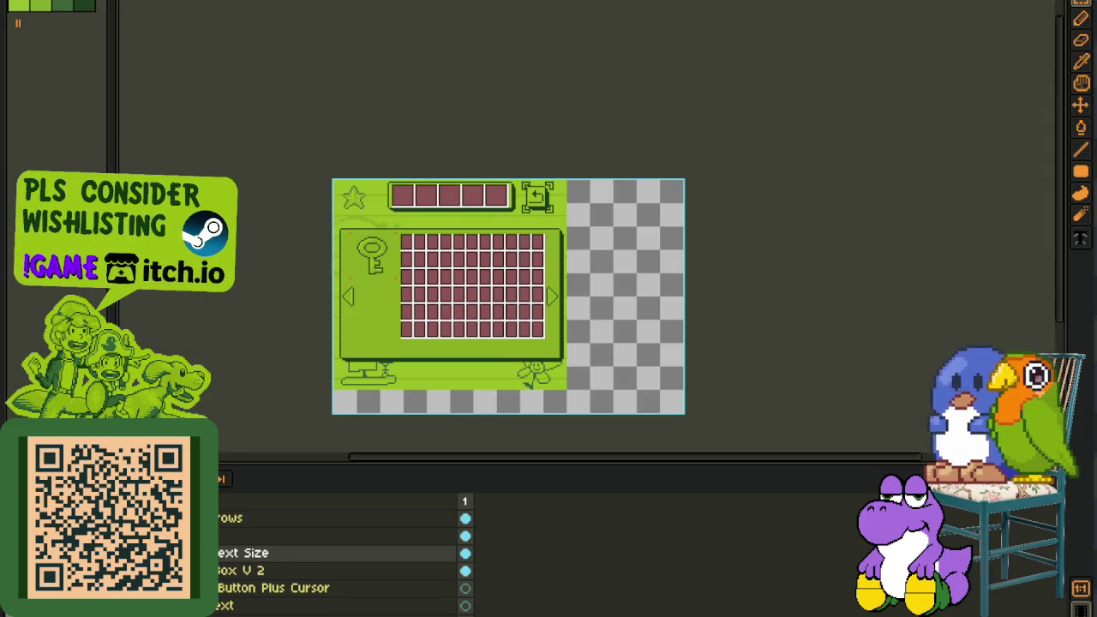
scroll(335, 548, "down", 3)
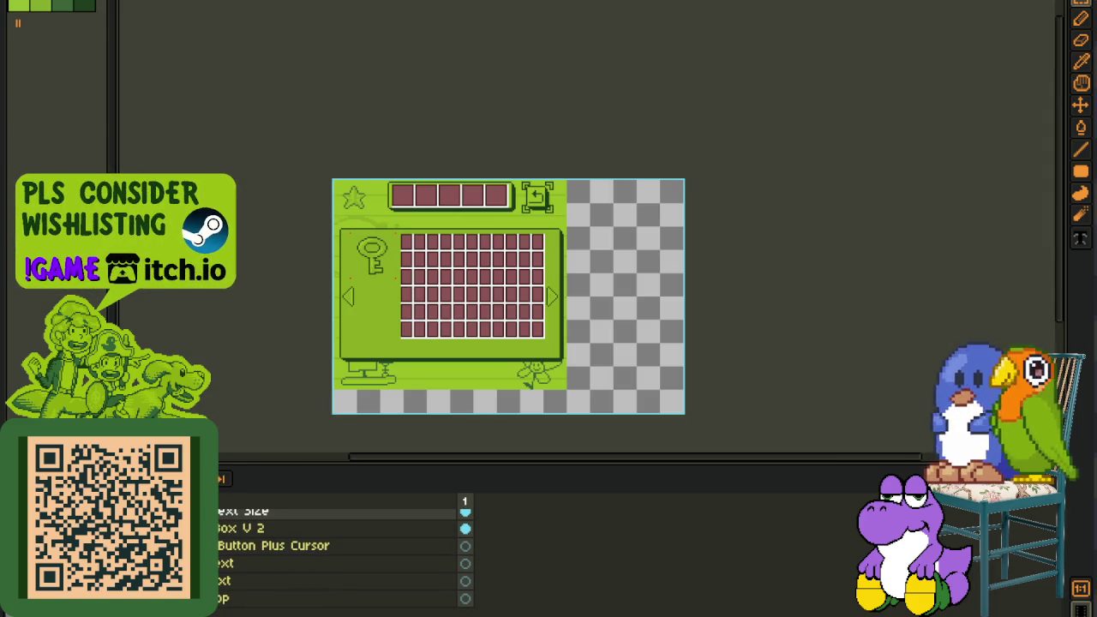
scroll(335, 548, "up", 2)
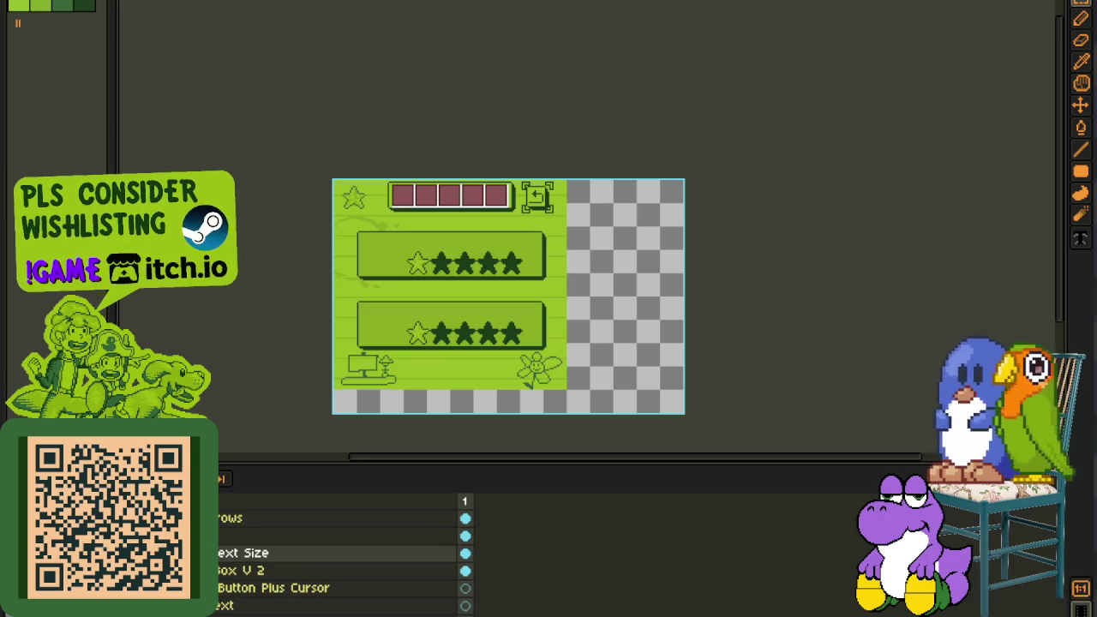
scroll(334, 552, "down", 2)
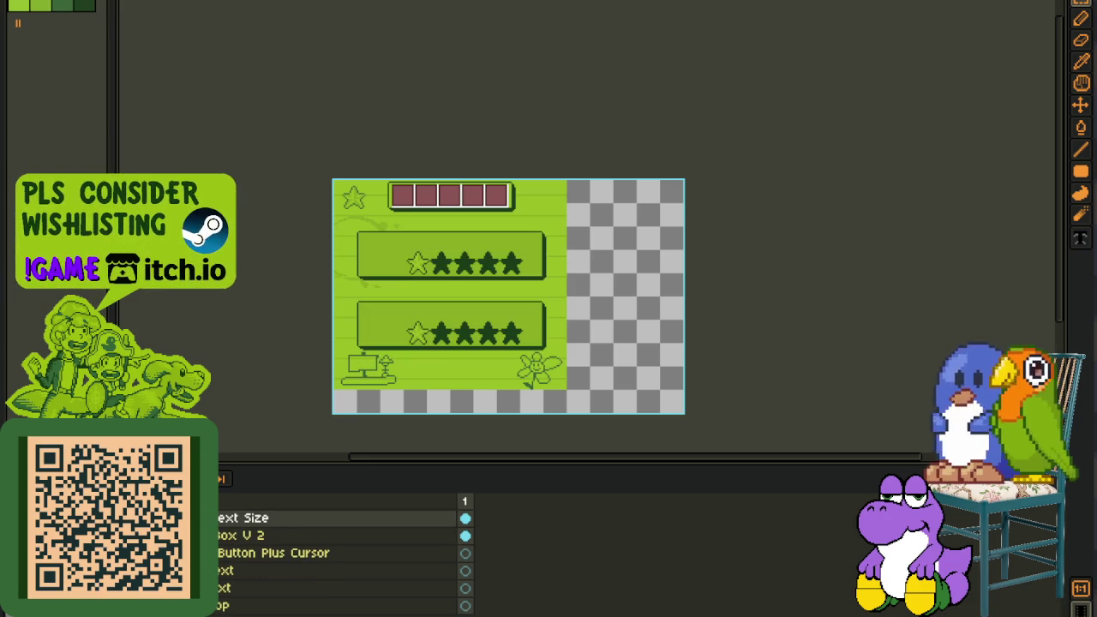
scroll(342, 553, "down", 1)
scroll(342, 552, "up", 1)
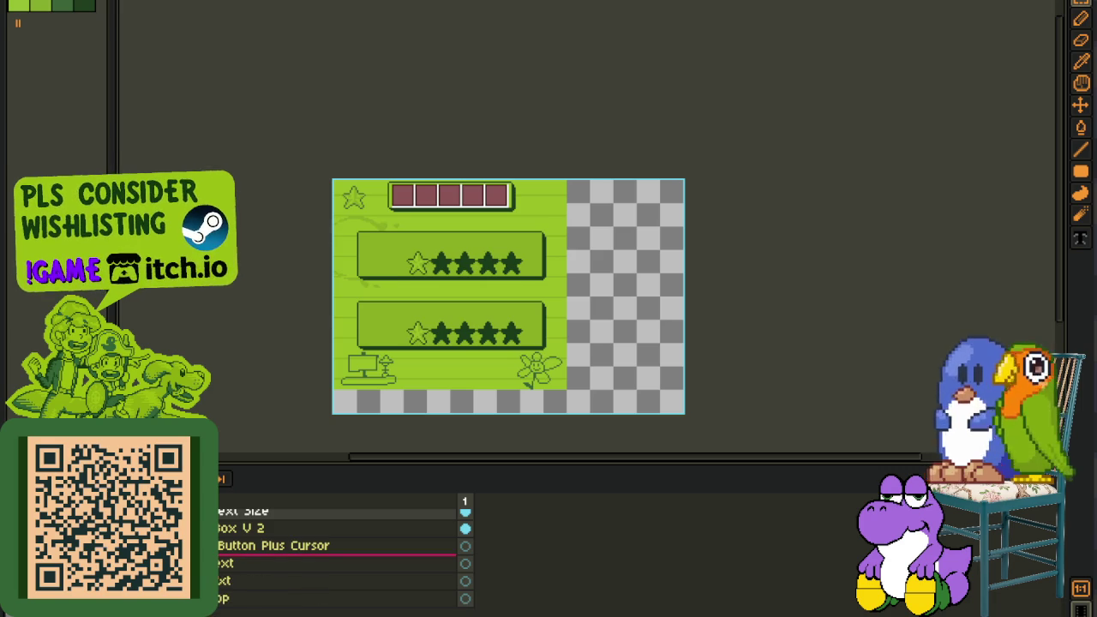
- Delete the top slot bar layer and show Arrow Up and Down, moving it under Arrows
right_click(257, 563)
left_click(286, 551)
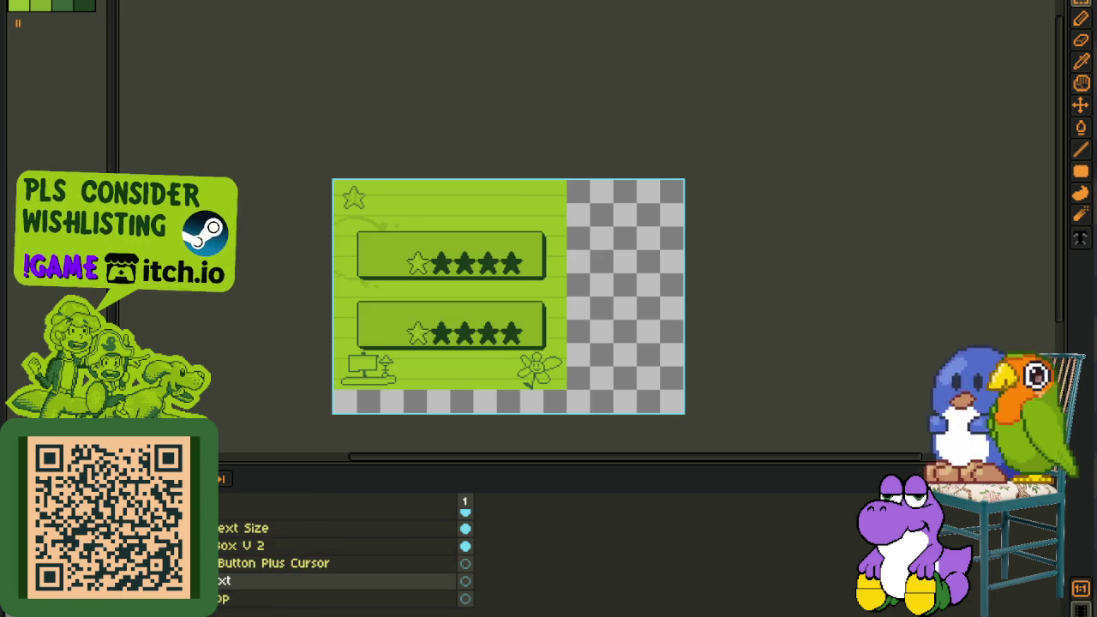
scroll(338, 557, "down", 2)
left_click(464, 563)
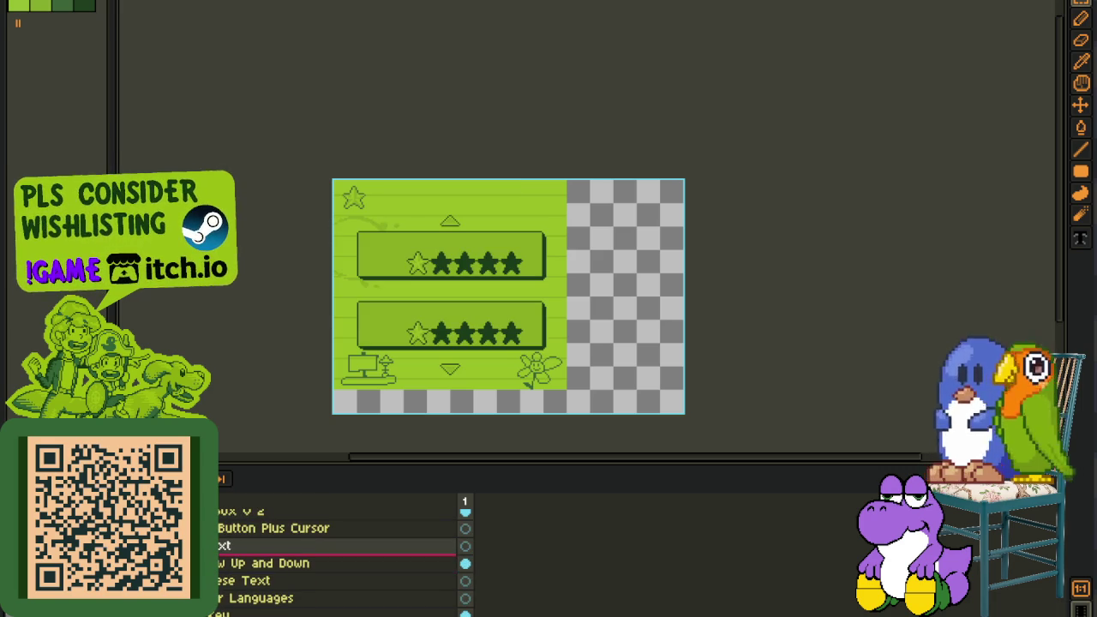
left_click(465, 563)
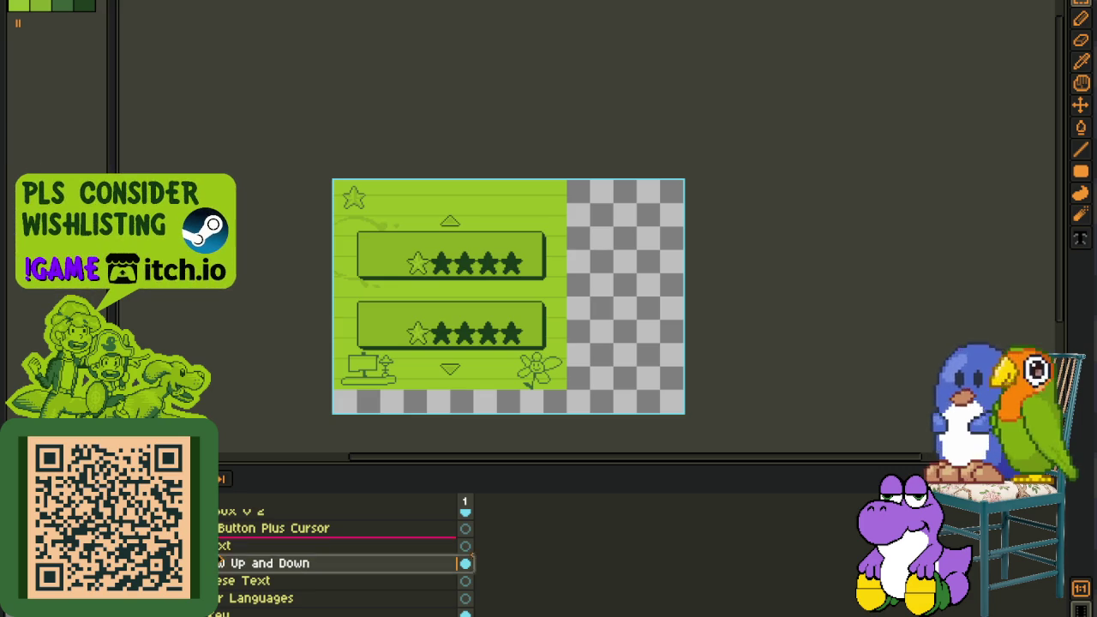
left_click_drag(220, 563, 220, 537)
- Delete the star button layer, then undo to bring back the key box and slot grid
scroll(338, 543, "down", 3)
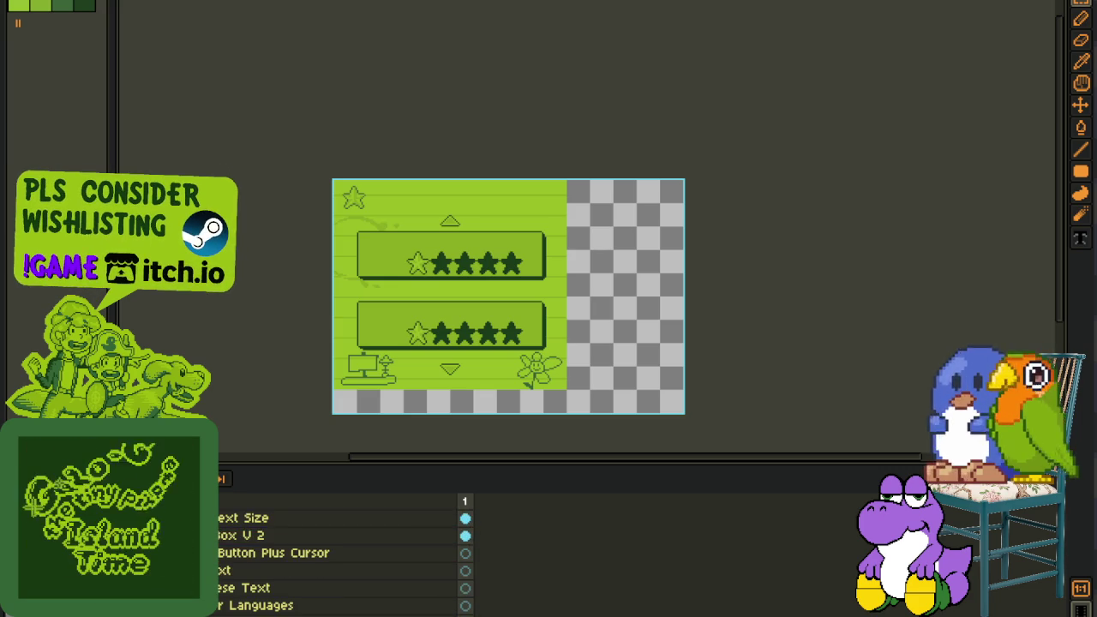
scroll(338, 544, "down", 2)
scroll(339, 543, "down", 2)
scroll(338, 557, "up", 2)
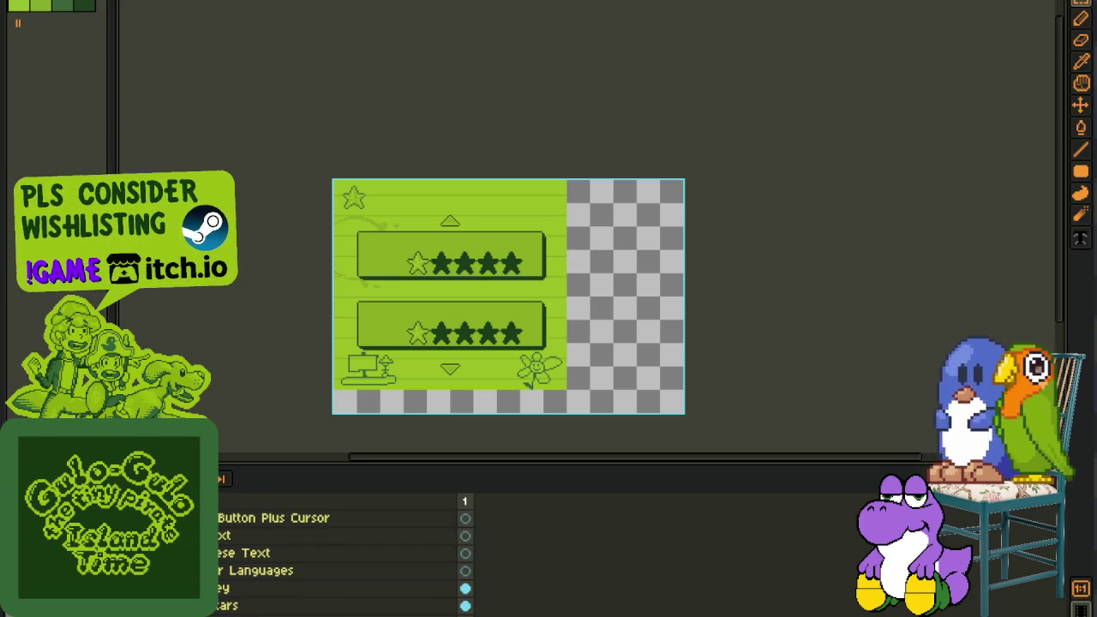
scroll(339, 557, "up", 1)
scroll(338, 556, "up", 1)
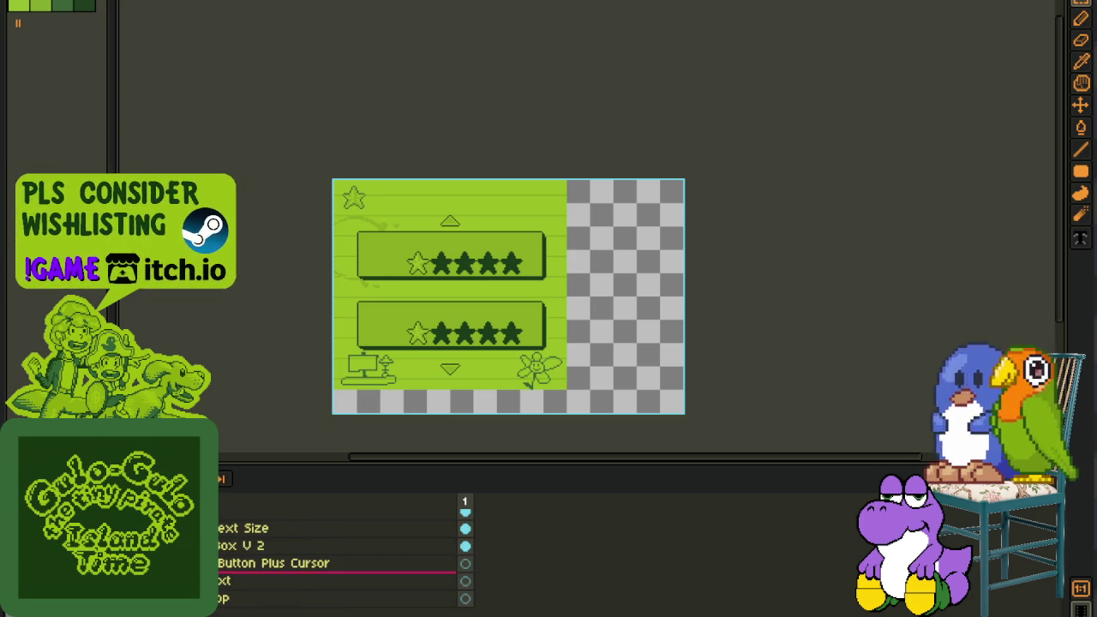
right_click(257, 581)
left_click(261, 549)
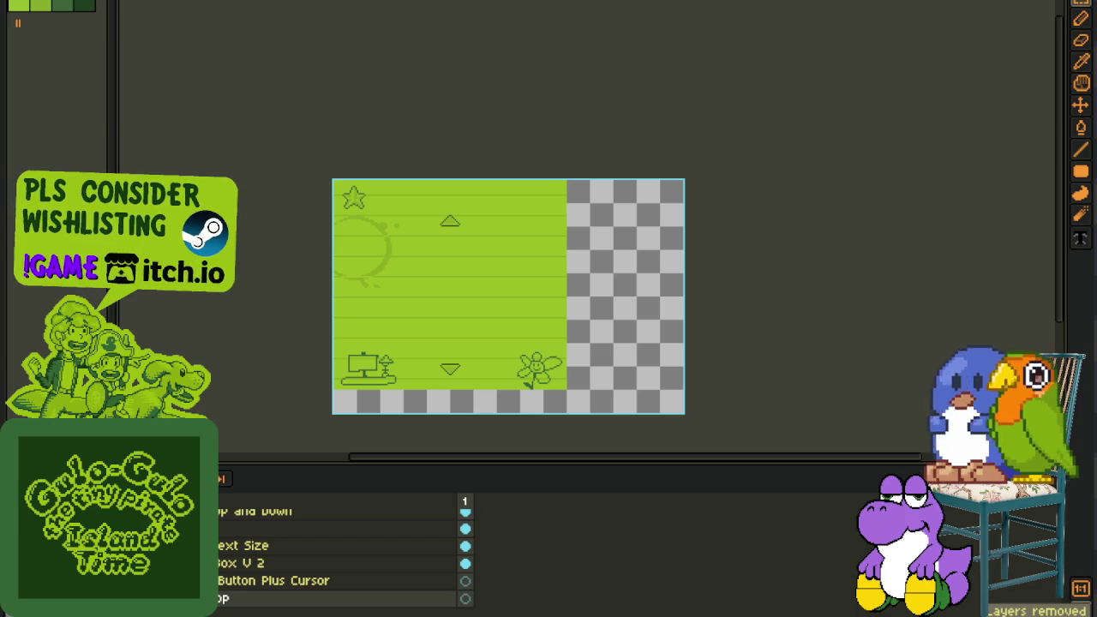
key("ctrl+z")
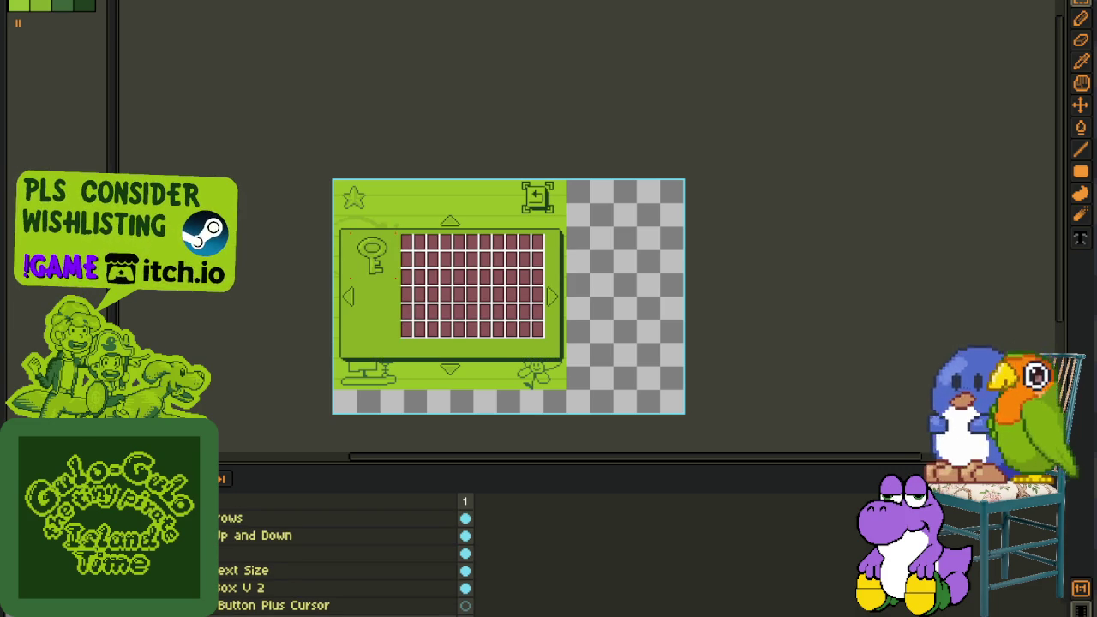
- Select the Box V 2 layer and zoom in on the slot grid's bottom row
left_click(257, 517)
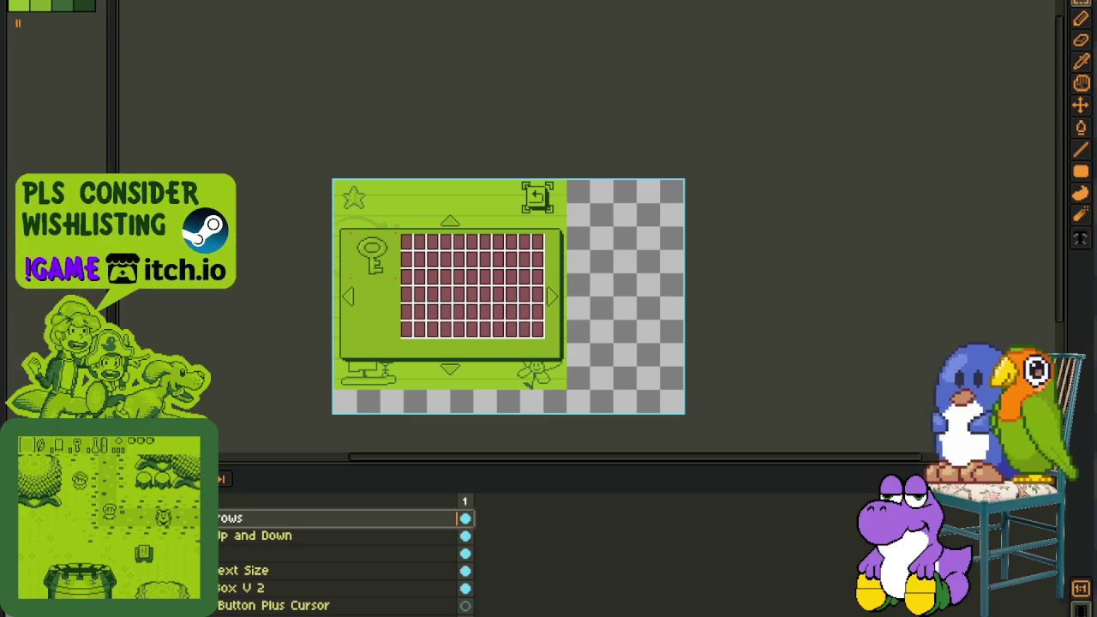
left_click(240, 588)
scroll(412, 313, "up", 3)
mouse_move(412, 314)
left_mouse_down()
mouse_move(293, 306)
mouse_move(808, 363)
left_mouse_up()
key("Tab")
scroll(275, 306, "up", 1)
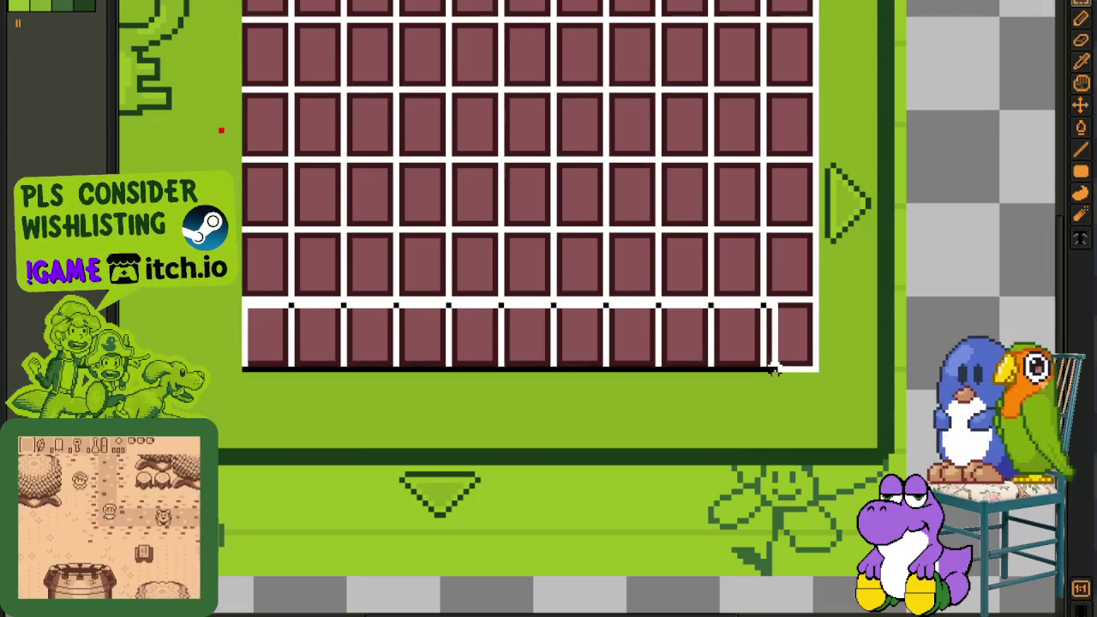
- Copy the bottom grid row, place it below the grid as a seventh row, and save
left_click_drag(666, 363, 647, 385)
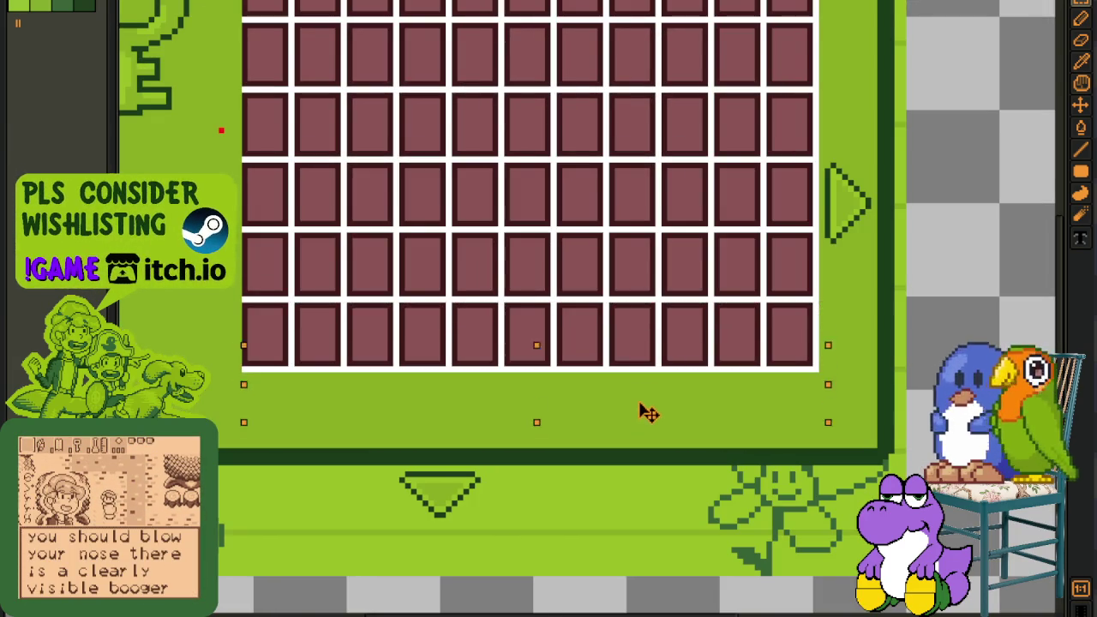
key("Tab")
key("Right")
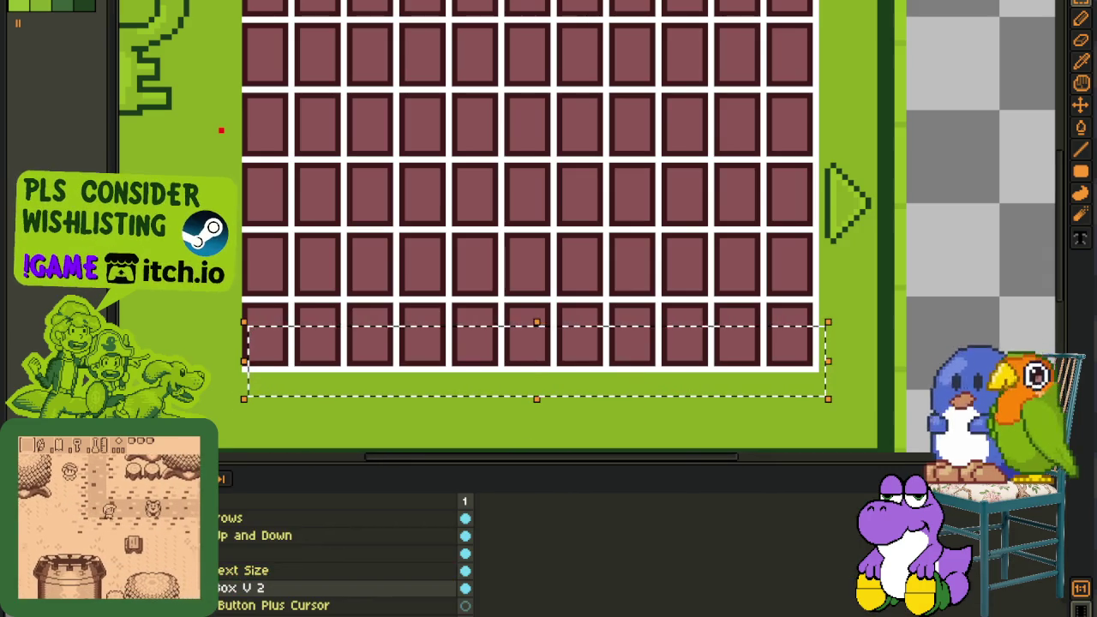
key("ctrl+z")
key("ctrl+z")
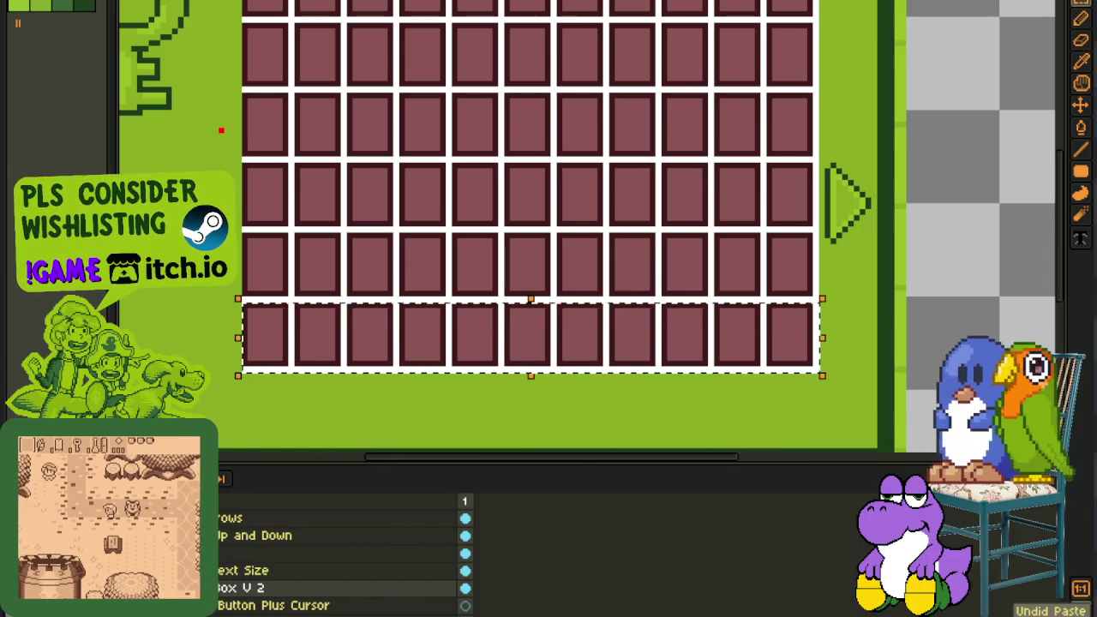
mouse_move(417, 347)
left_mouse_down()
mouse_move(415, 401)
mouse_move(429, 415)
left_mouse_up()
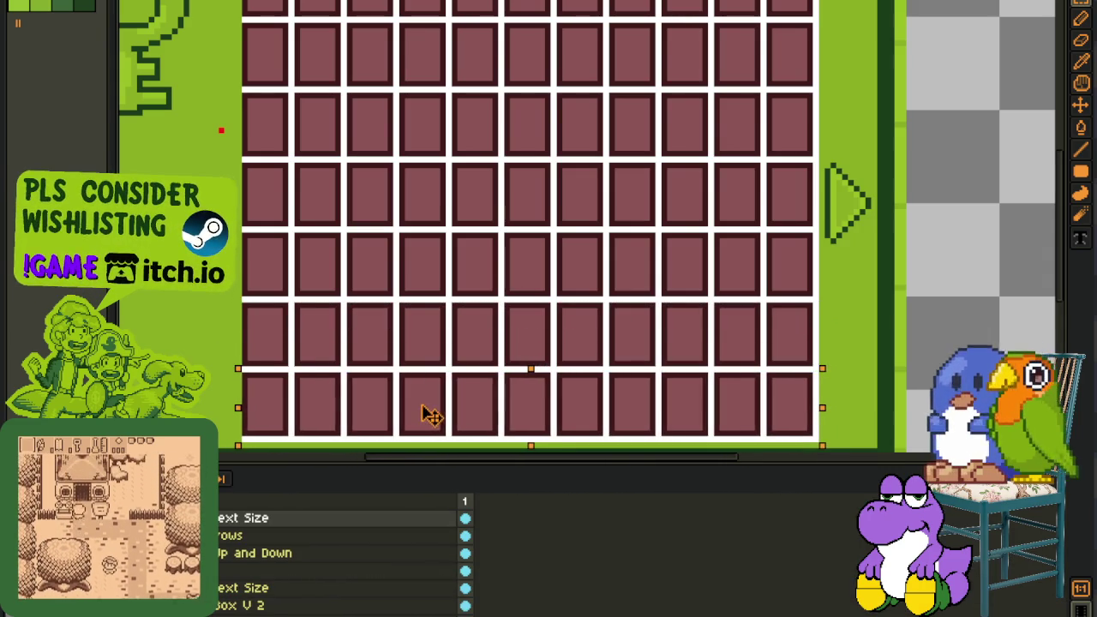
scroll(472, 217, "down", 2)
key("ctrl+s")
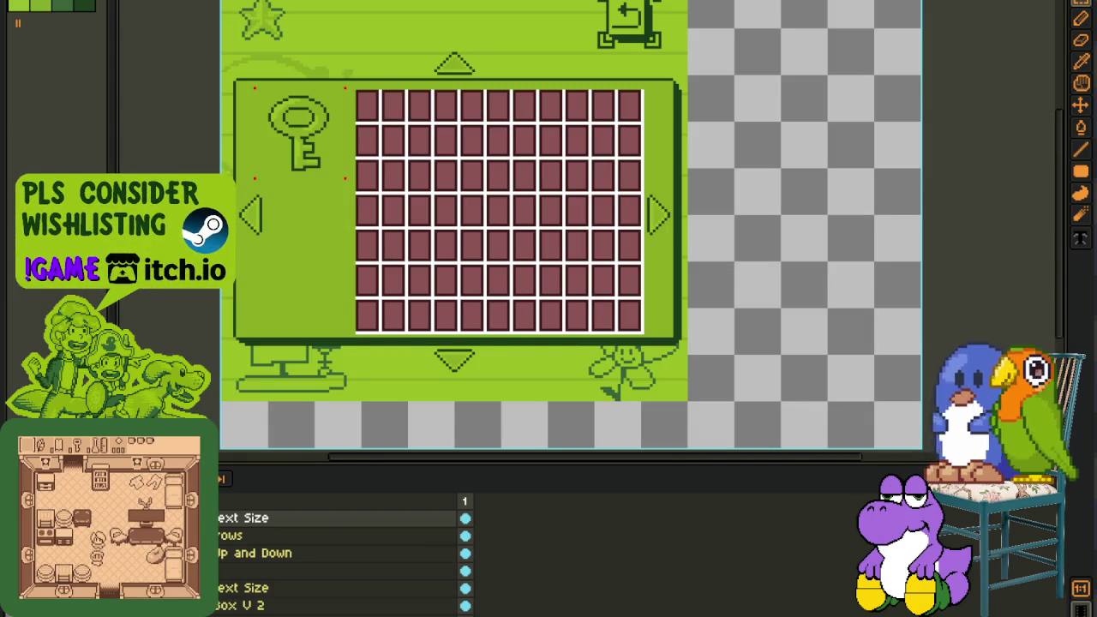
scroll(343, 549, "down", 2)
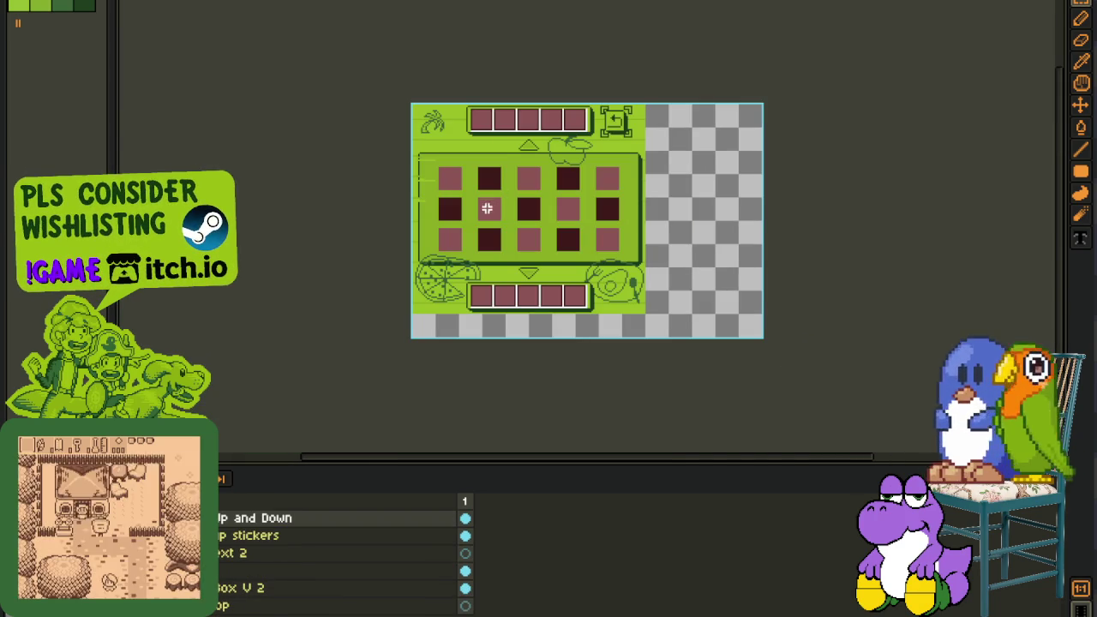
- Paste the five-slot bar under the key sprite's grid and change the bars to eight smaller cells
left_click_drag(556, 188, 496, 240)
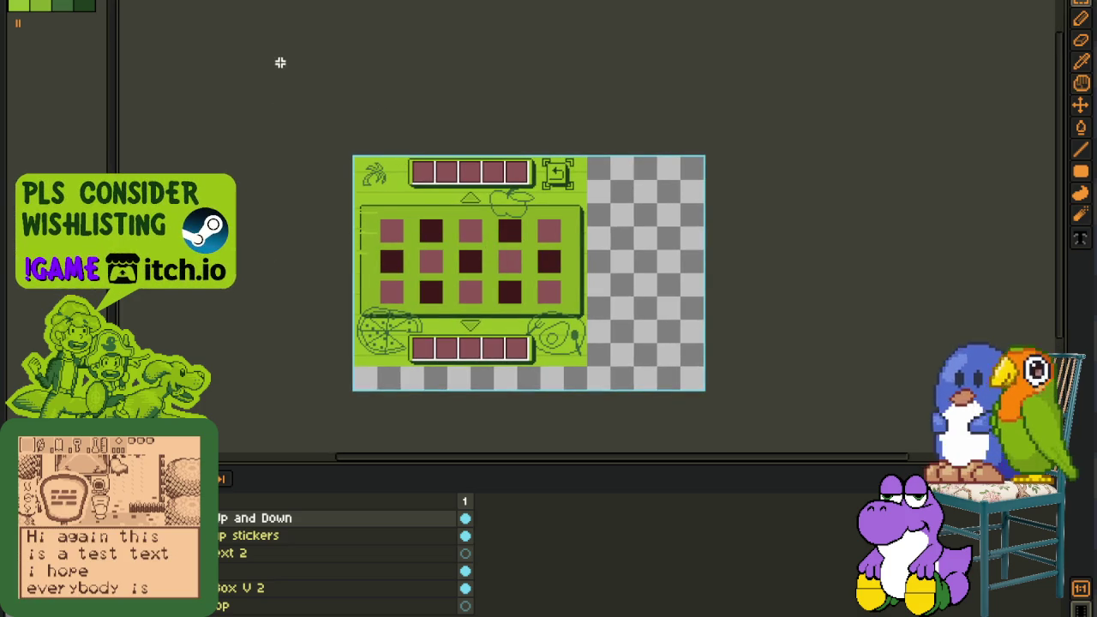
left_click(343, 552)
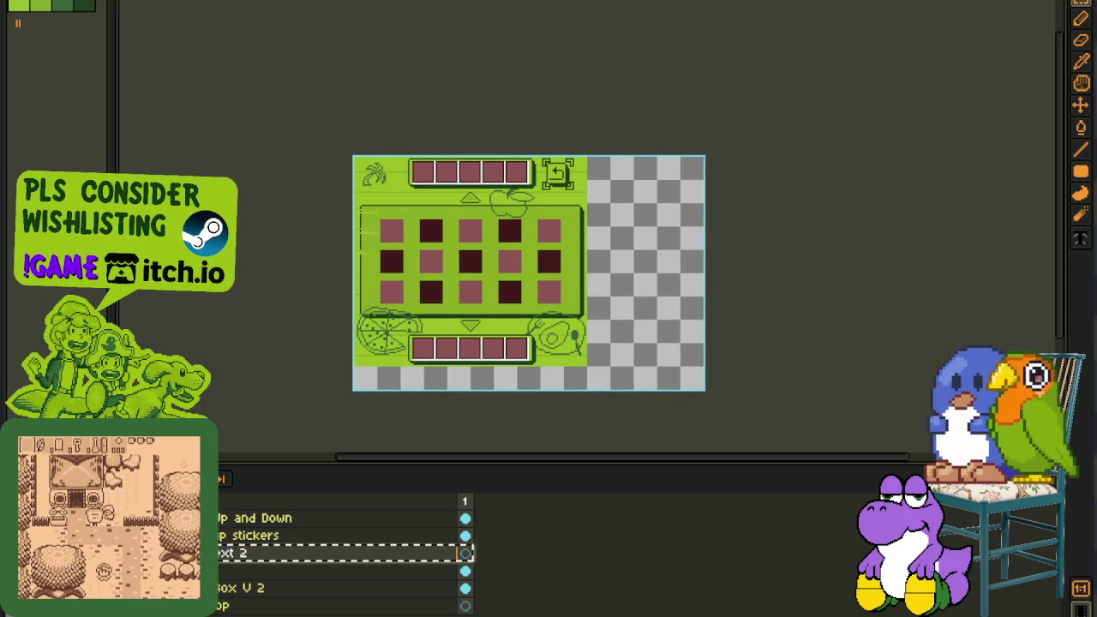
scroll(592, 235, "down", 2)
scroll(592, 234, "down", 2)
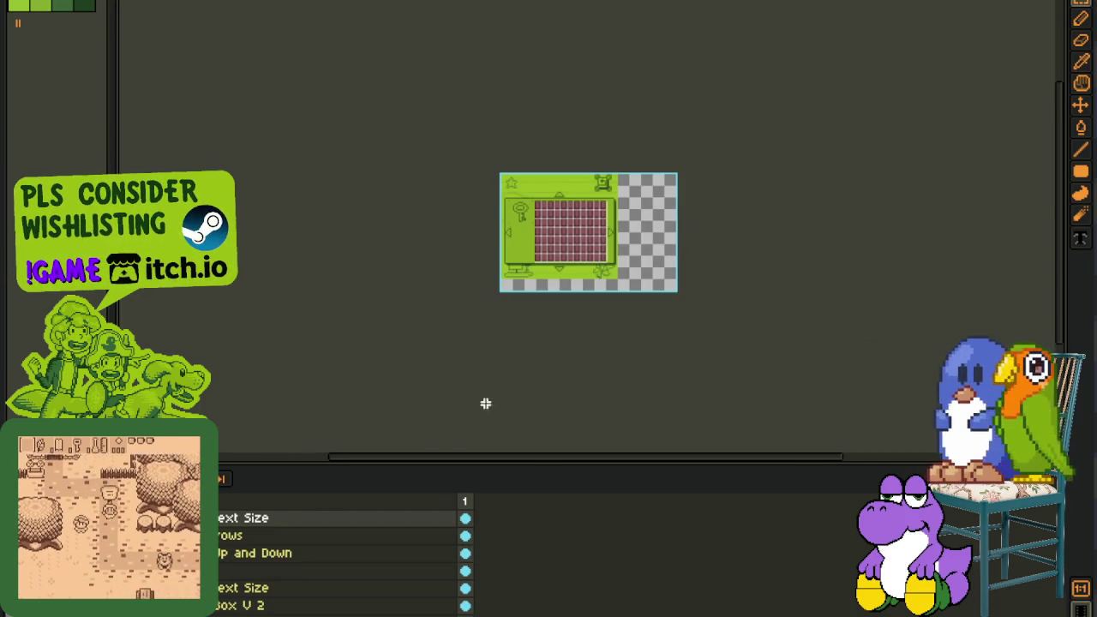
scroll(794, 259, "up", 1)
scroll(769, 265, "up", 1)
left_click_drag(556, 207, 782, 253)
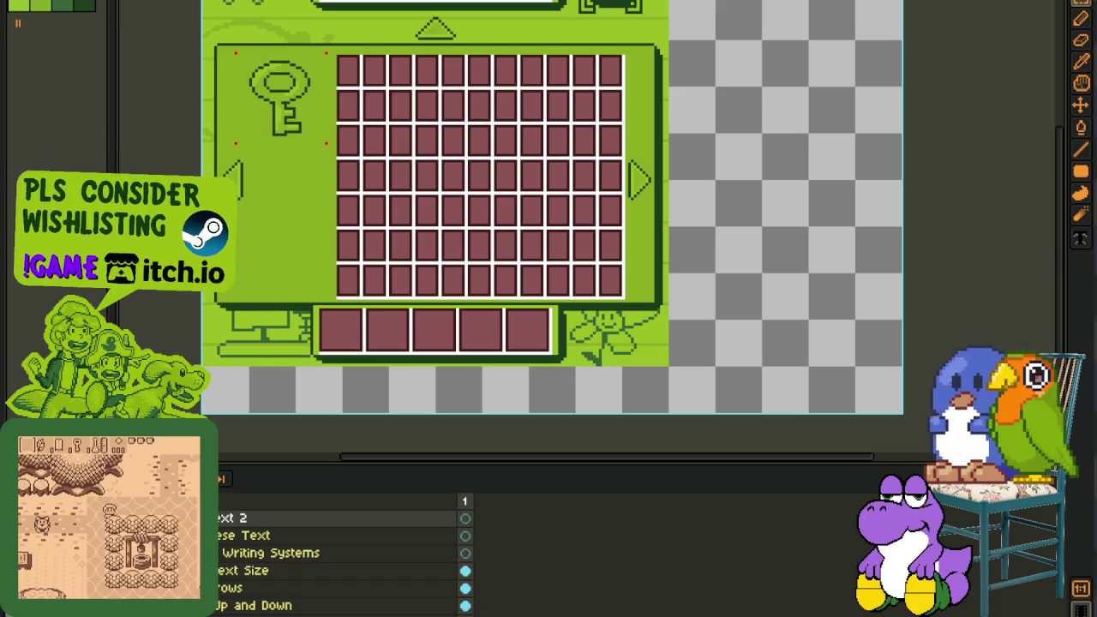
key("ctrl+z")
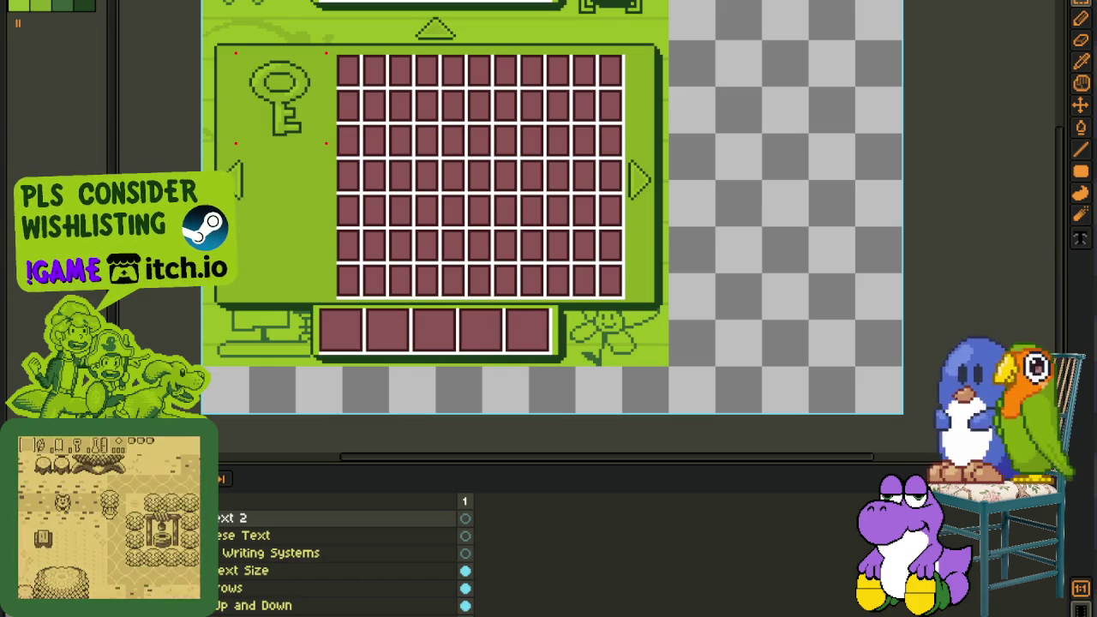
scroll(436, 228, "down", 2)
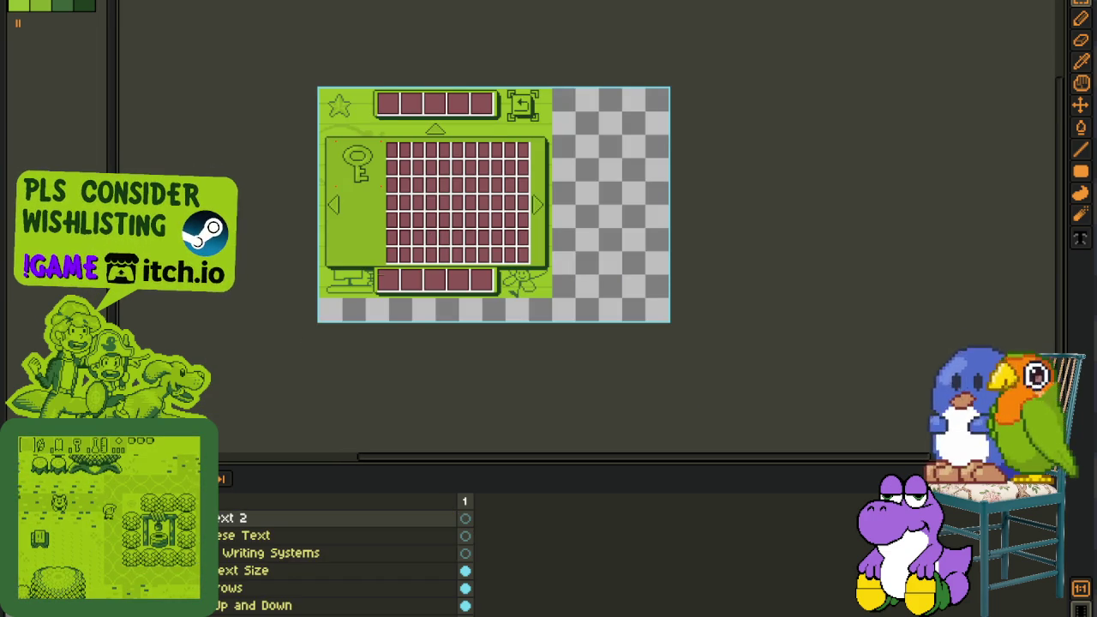
key("ctrl+y")
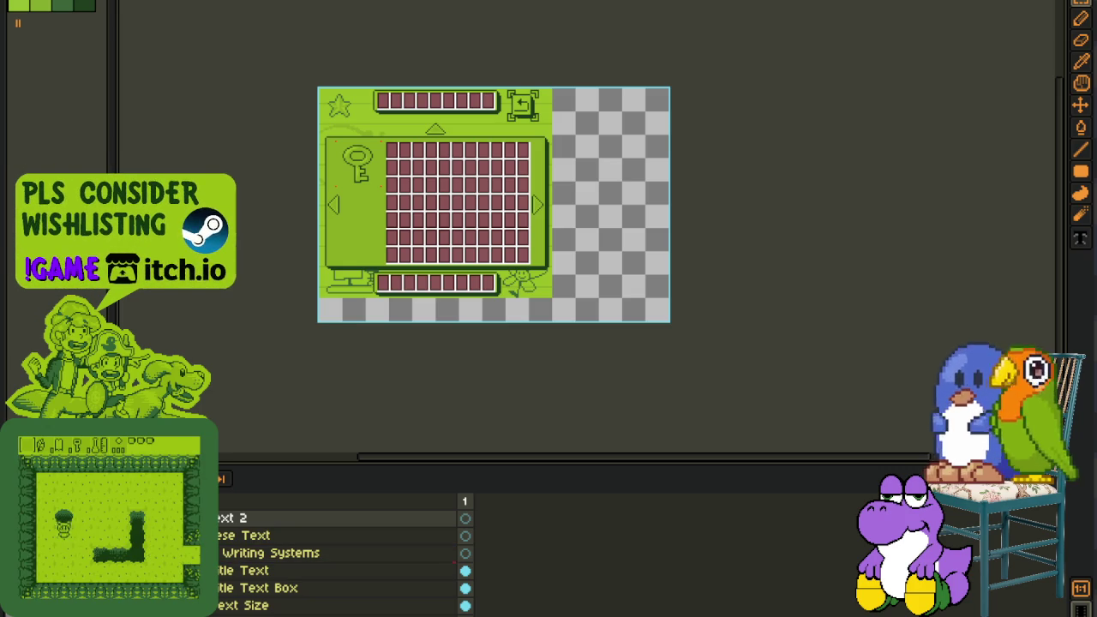
- Remove the bottom bar's slots and title text box, then save the Quest Log file
left_click(256, 572)
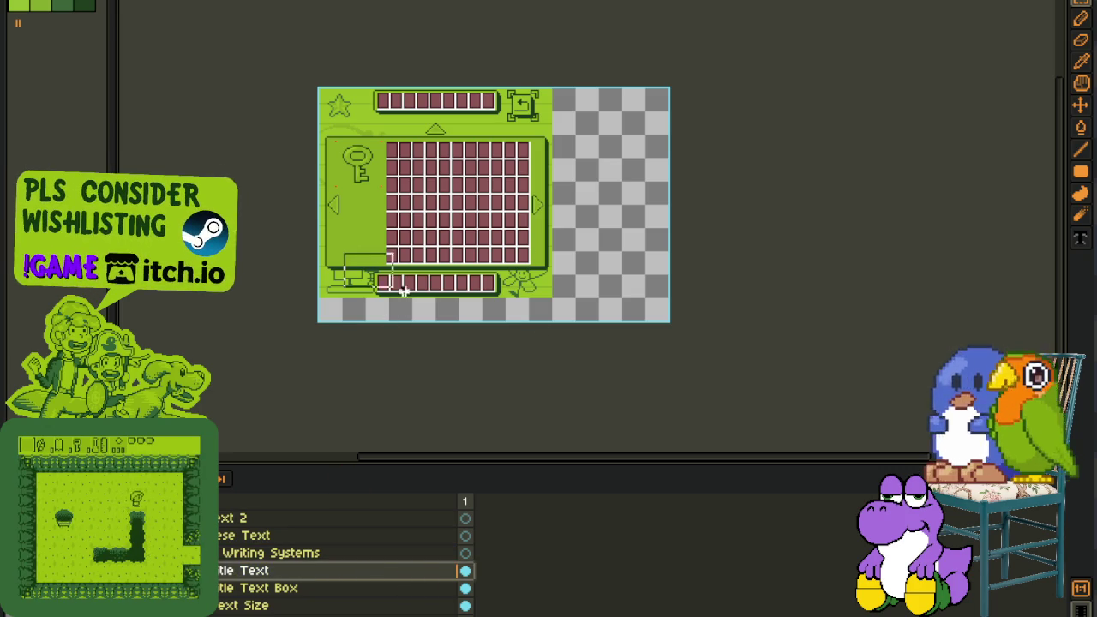
key("ctrl+z")
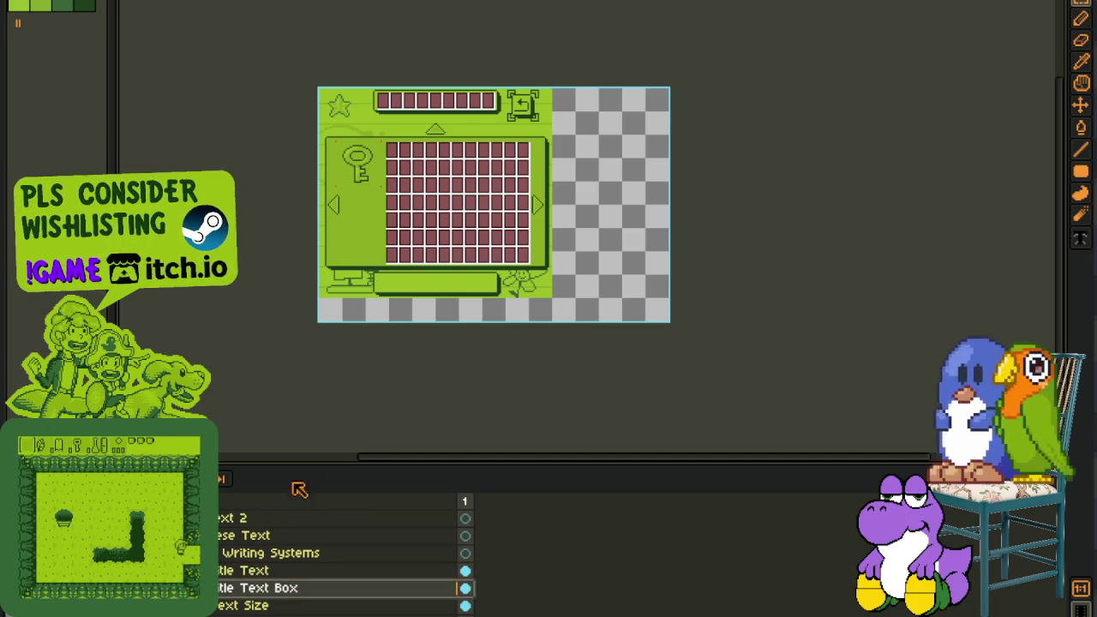
key("ctrl+z")
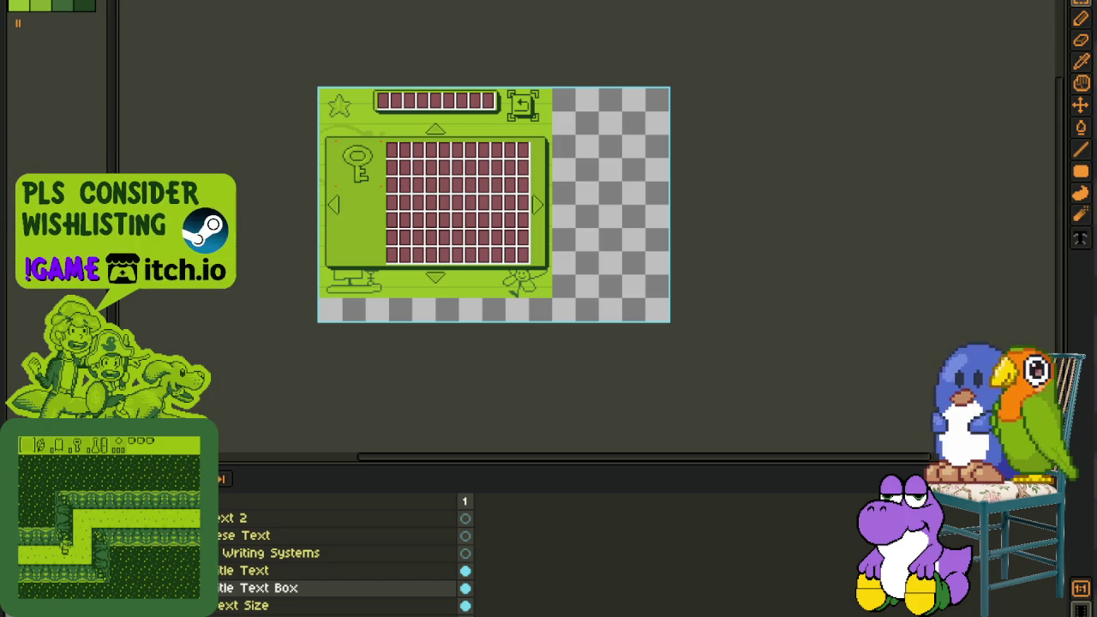
key("ctrl+s")
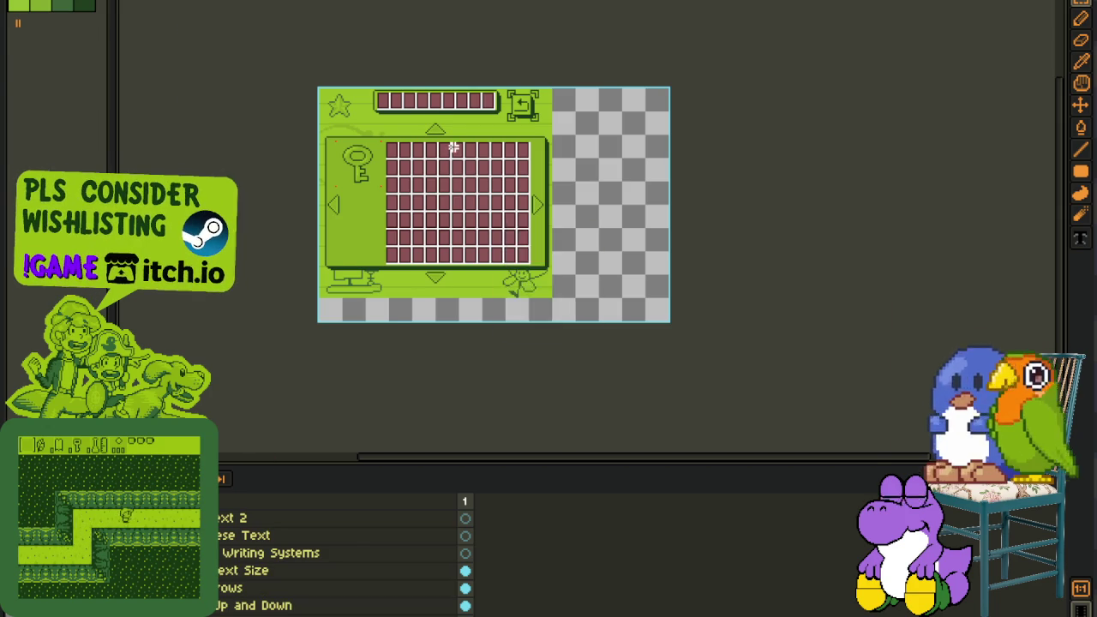
- Marquee-select the key icon area, then the whole slot grid to check alignment, and zoom out
scroll(454, 147, "up", 1)
scroll(328, 184, "up", 1)
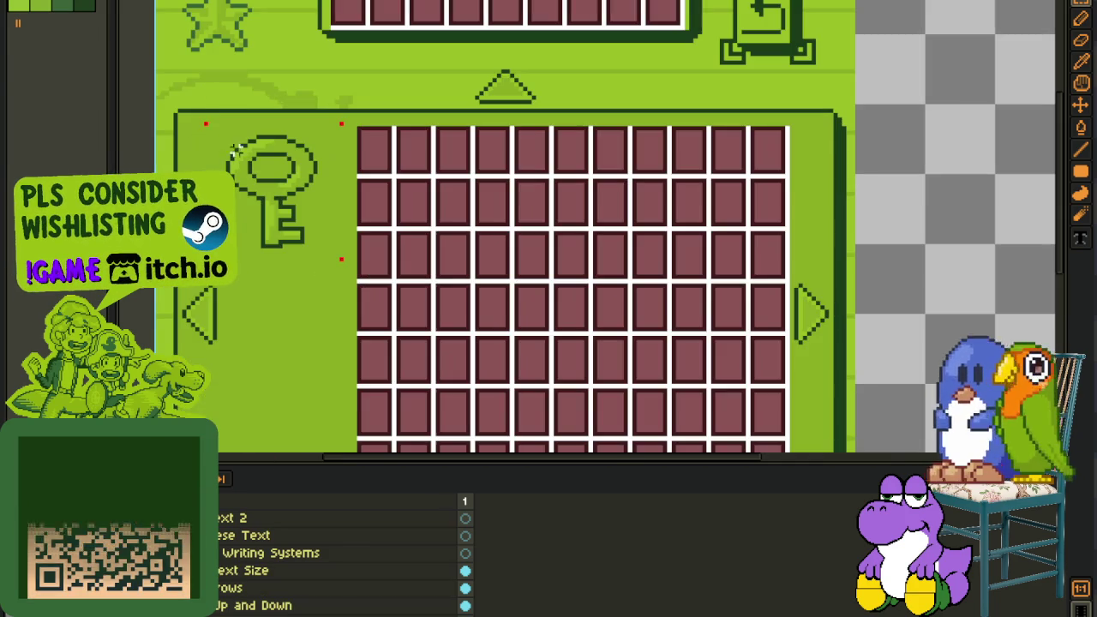
left_click_drag(180, 93, 364, 286)
scroll(545, 170, "down", 1)
scroll(626, 193, "up", 1)
left_click(520, 157)
left_click_drag(328, 99, 747, 397)
scroll(600, 257, "down", 1)
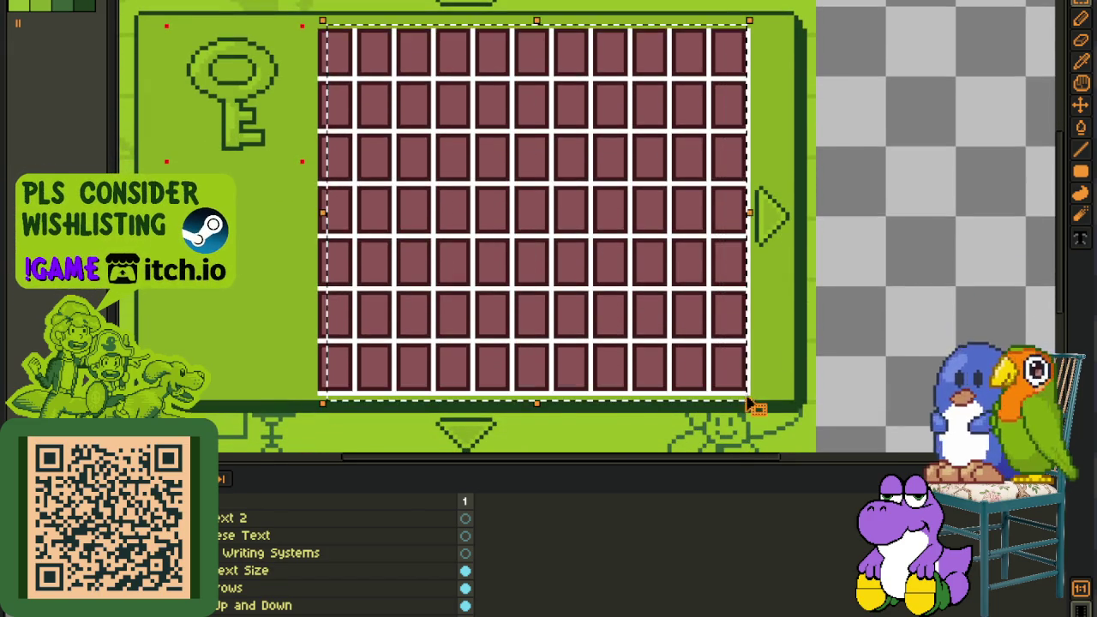
scroll(853, 295, "down", 1)
mouse_move(844, 283)
left_mouse_down()
mouse_move(742, 286)
mouse_move(773, 359)
left_mouse_up()
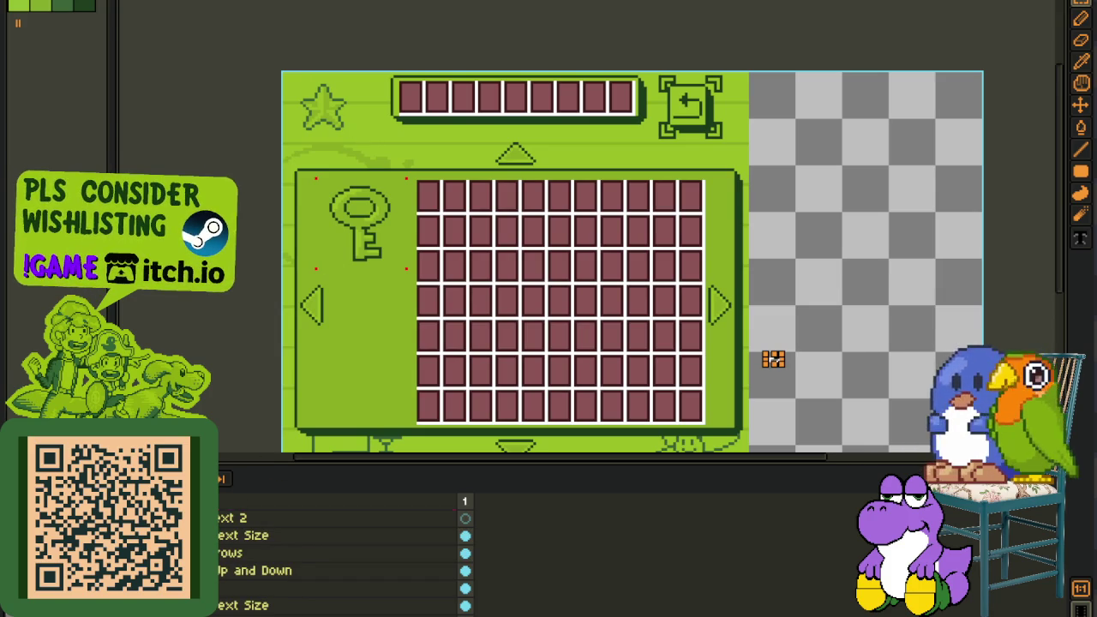
scroll(509, 252, "down", 2)
left_click_drag(548, 292, 498, 218)
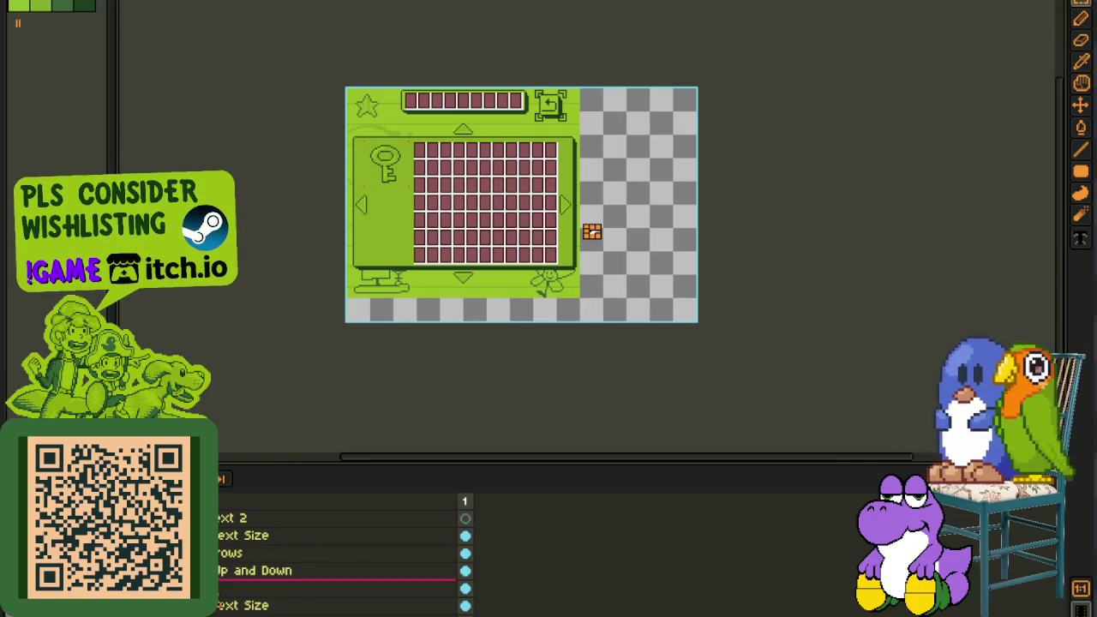
scroll(343, 556, "down", 2)
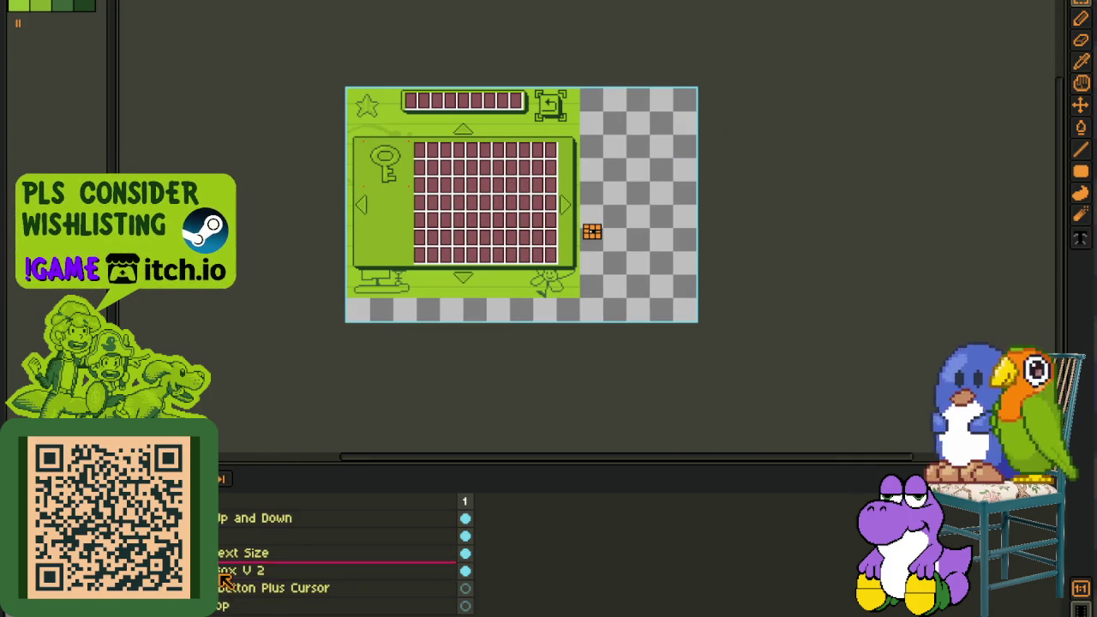
- Group the Text Size layer into a new group named Main Body; move Button Plus Cursor to the top
right_click(274, 570)
mouse_move(248, 532)
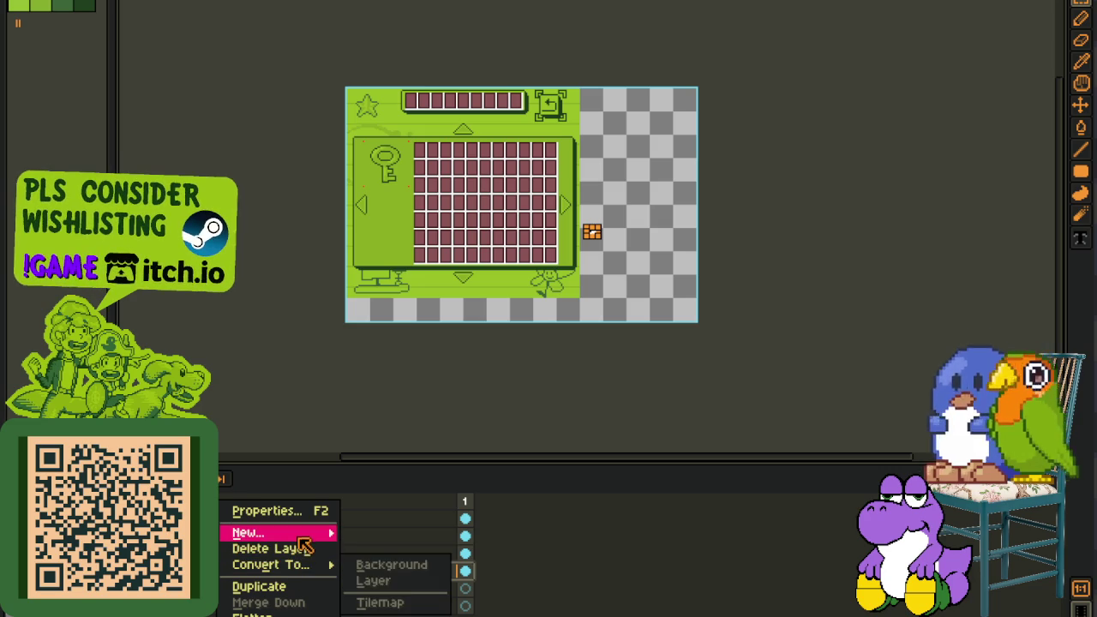
left_click(411, 552)
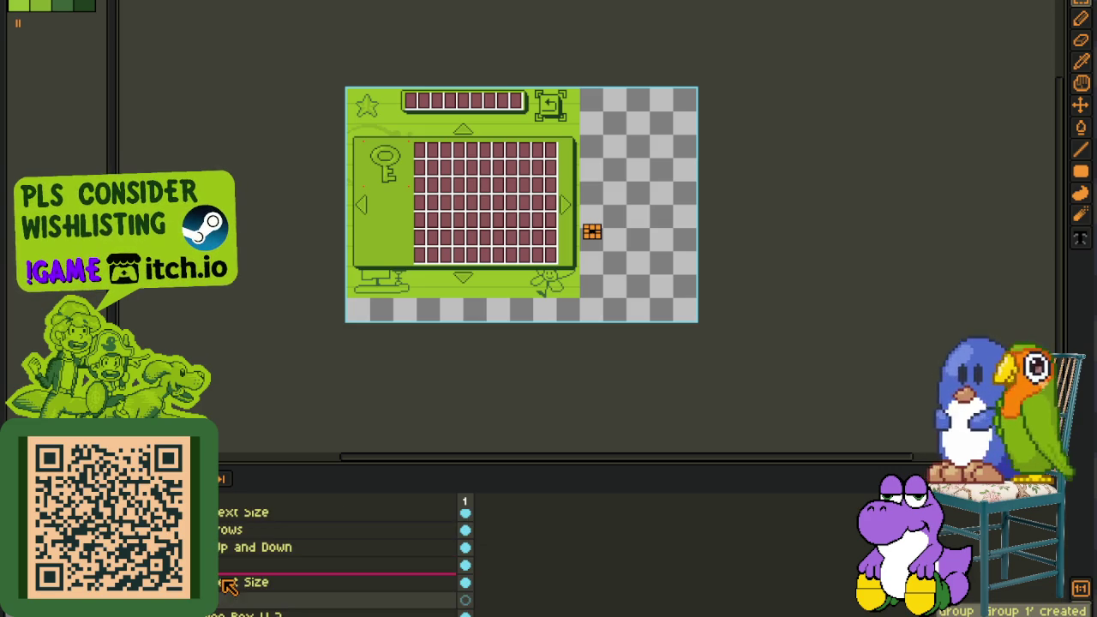
left_click_drag(228, 586, 250, 555)
double_click(221, 542)
type("Main Body")
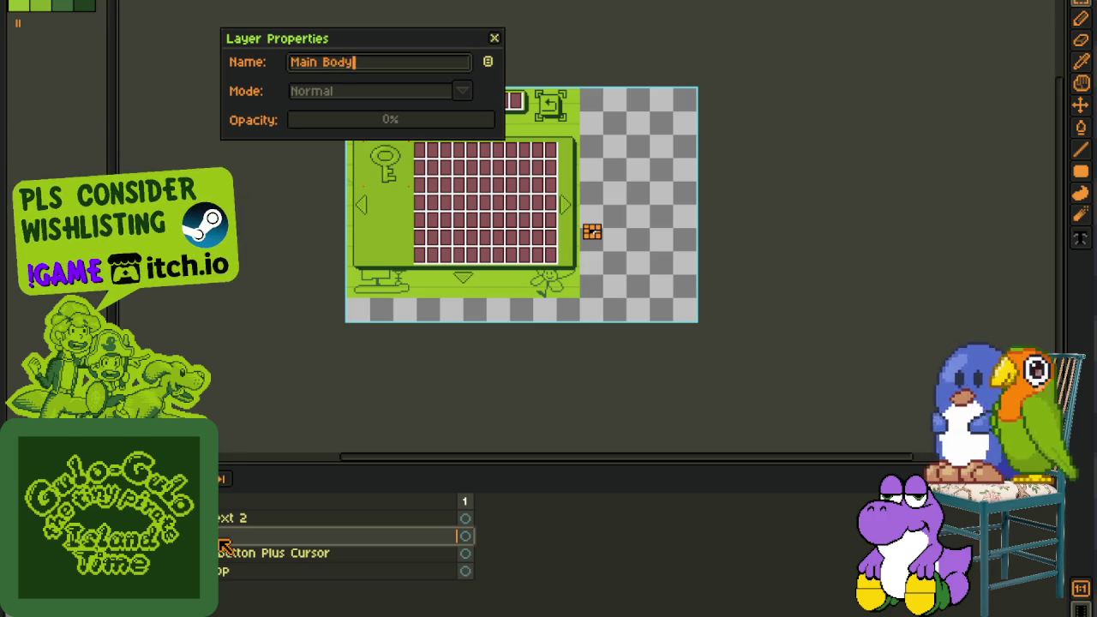
key("Return")
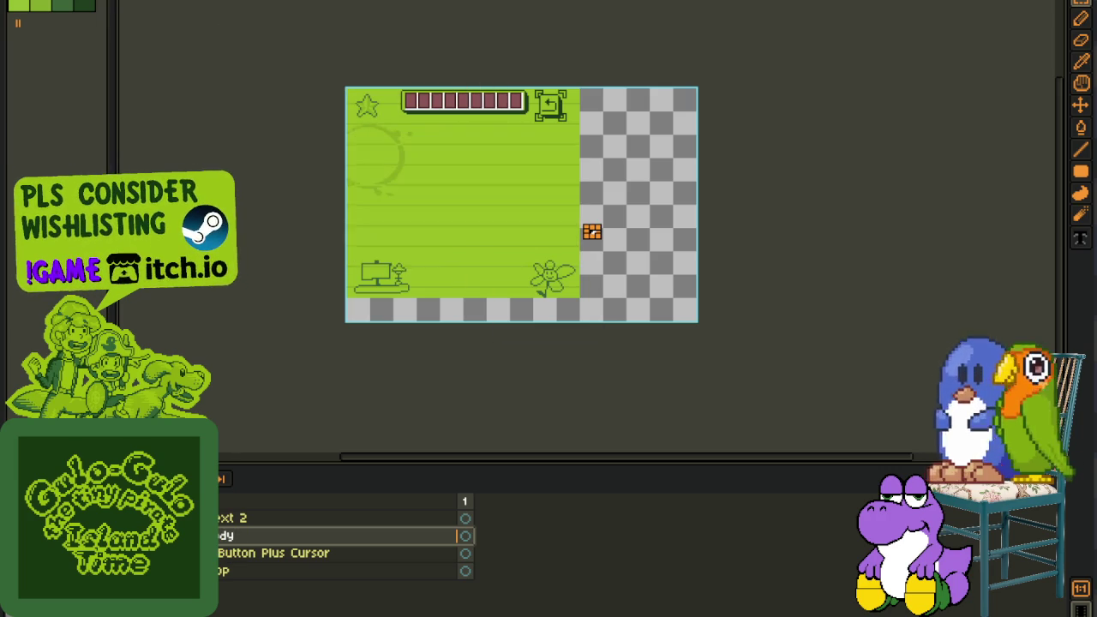
left_click_drag(274, 555, 224, 518)
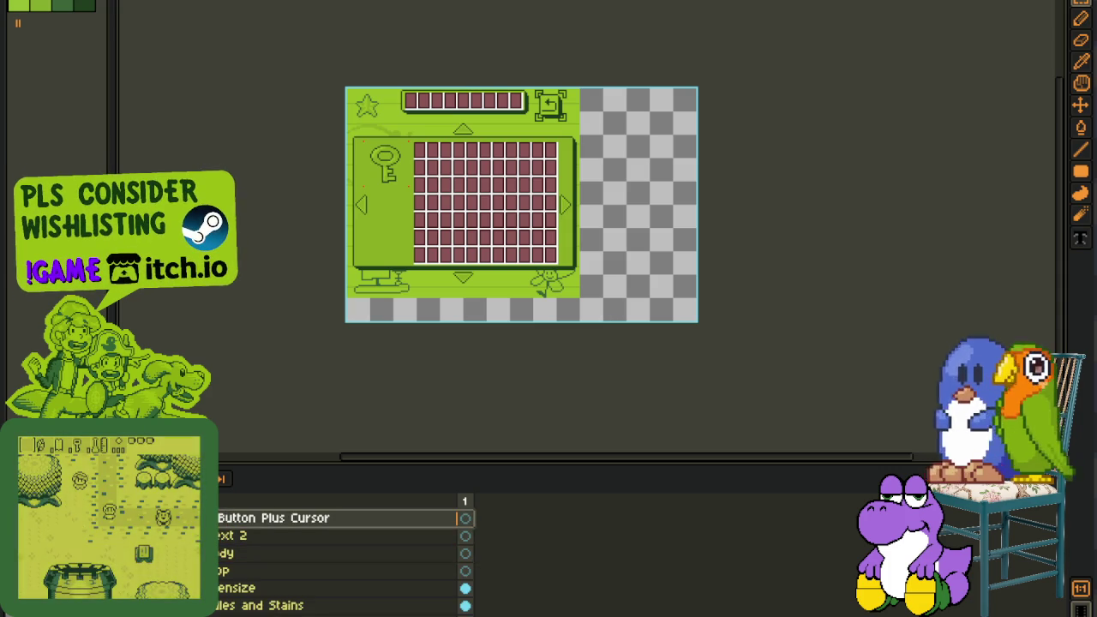
- Hide the Smudges and Stains layer and pan to see the whole Quest Log tile
scroll(343, 557, "down", 1)
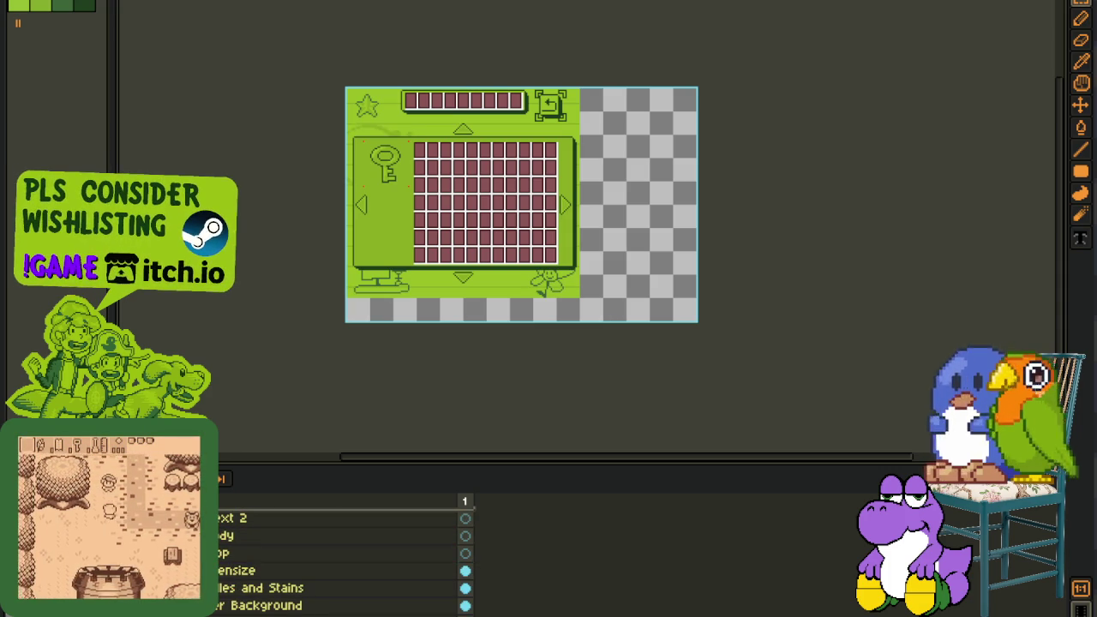
left_click(464, 587)
scroll(514, 269, "up", 2)
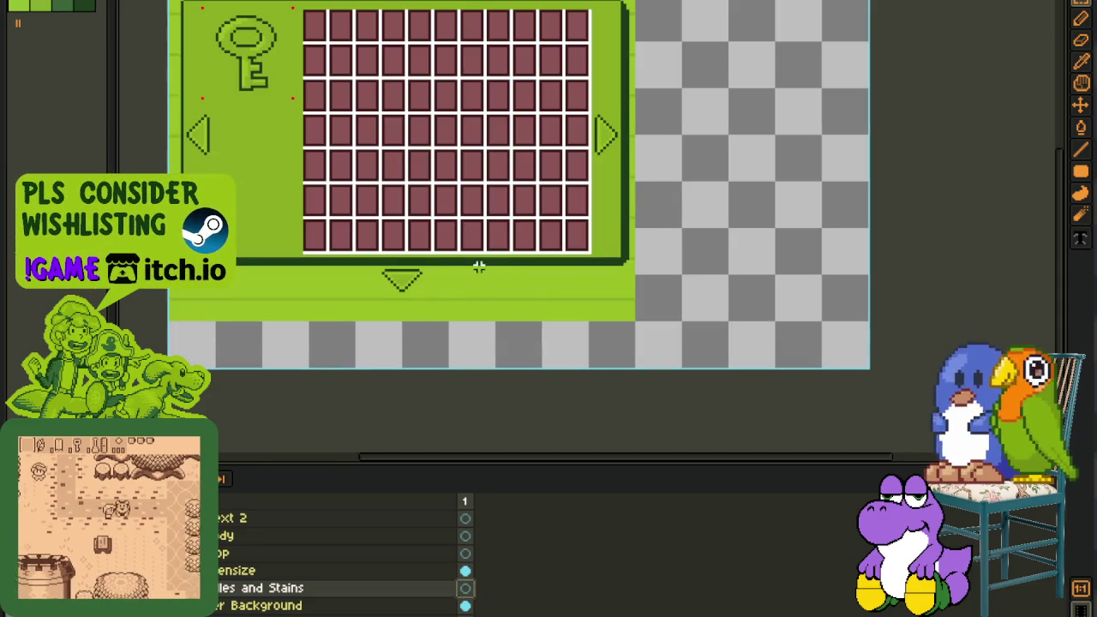
left_click_drag(429, 228, 489, 326)
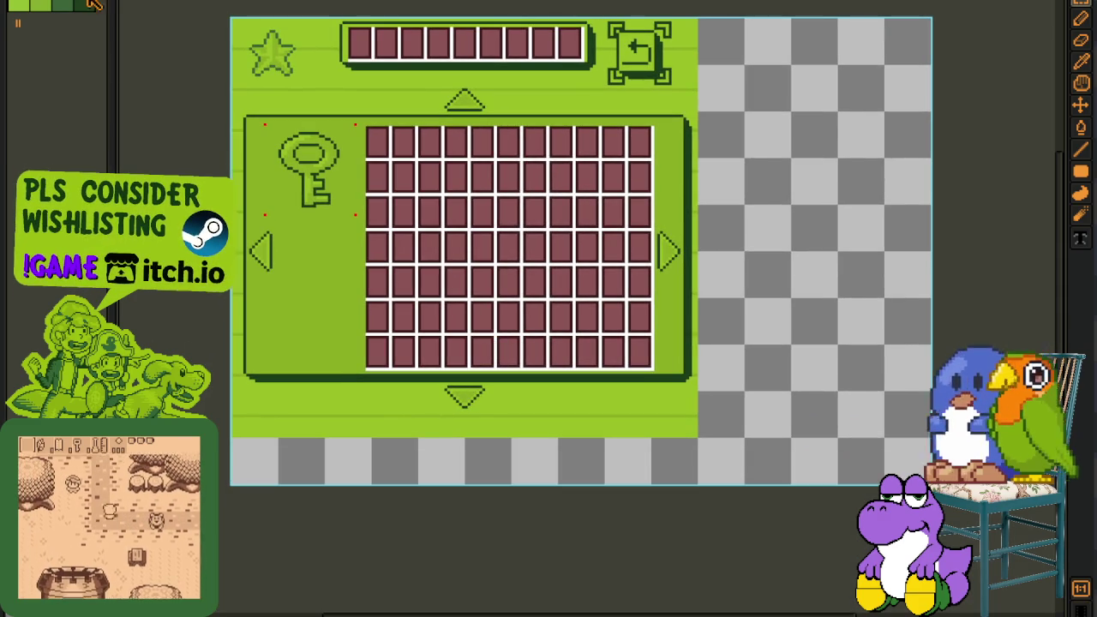
scroll(439, 290, "down", 3)
scroll(553, 306, "up", 1)
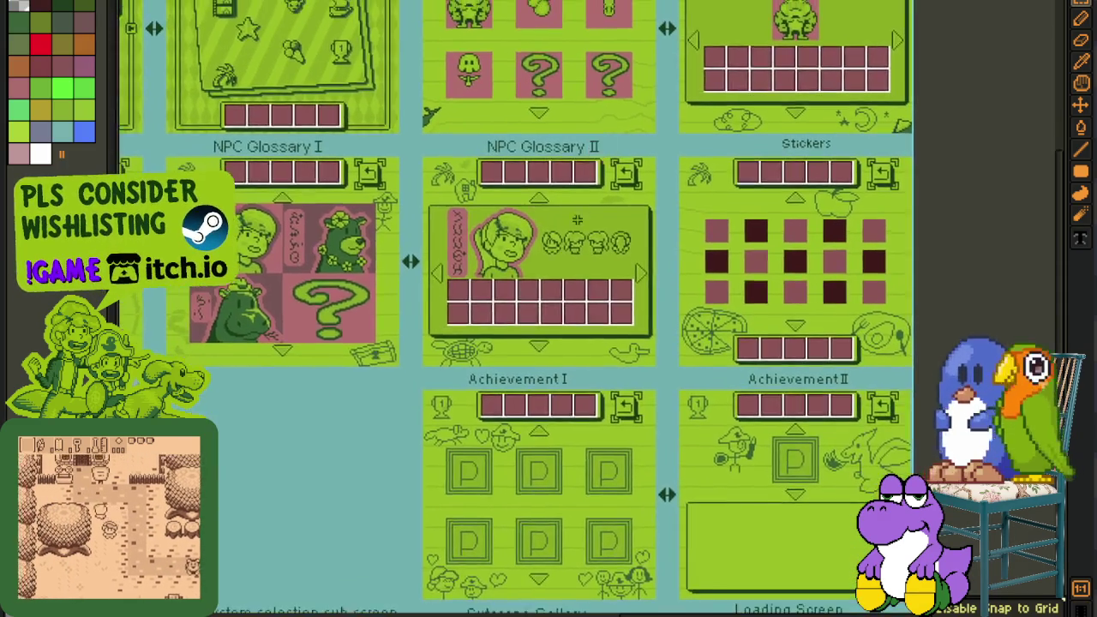
- Marquee-select the Gear Screen panel, then the Dungeons Finished ship drawing, to compare sizes
scroll(554, 306, "up", 1)
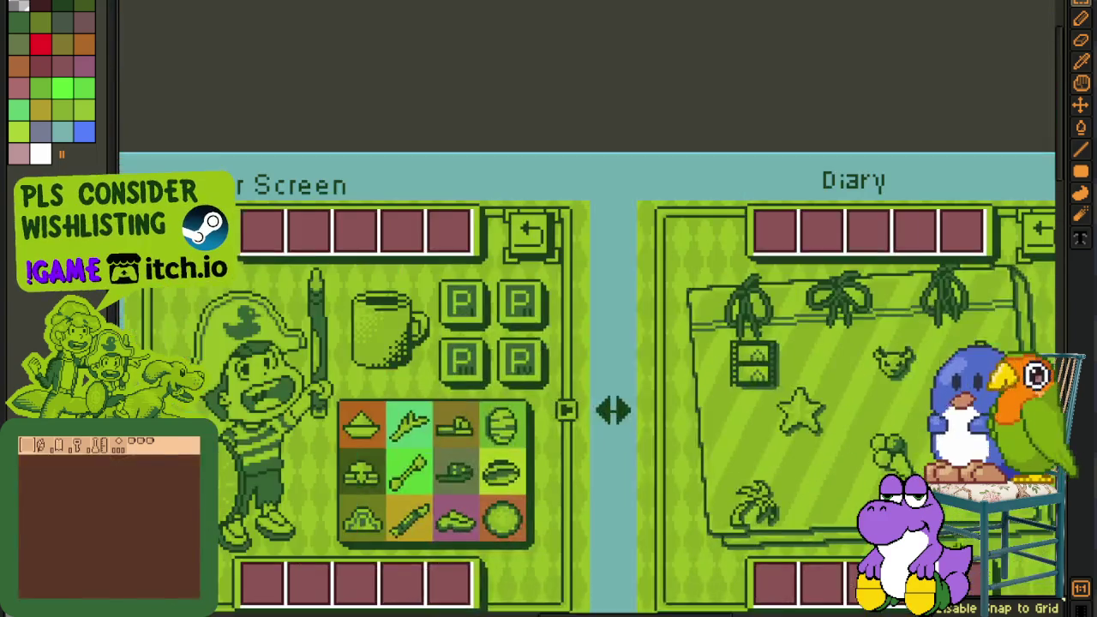
left_click_drag(347, 225, 574, 259)
left_click_drag(398, 137, 754, 523)
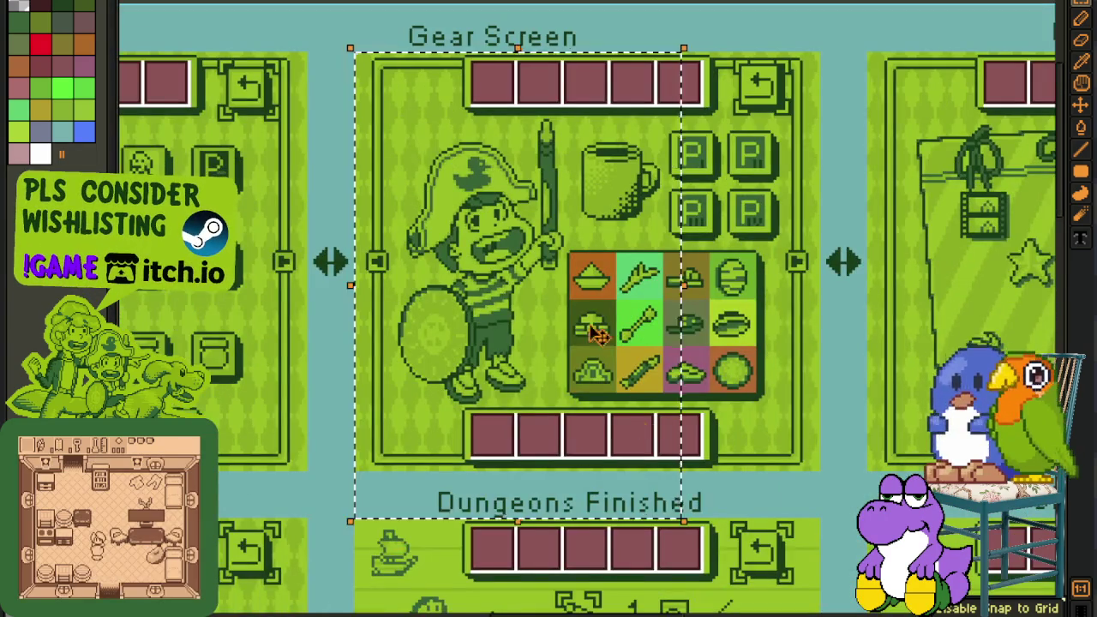
scroll(521, 282, "up", 1)
scroll(391, 325, "up", 1)
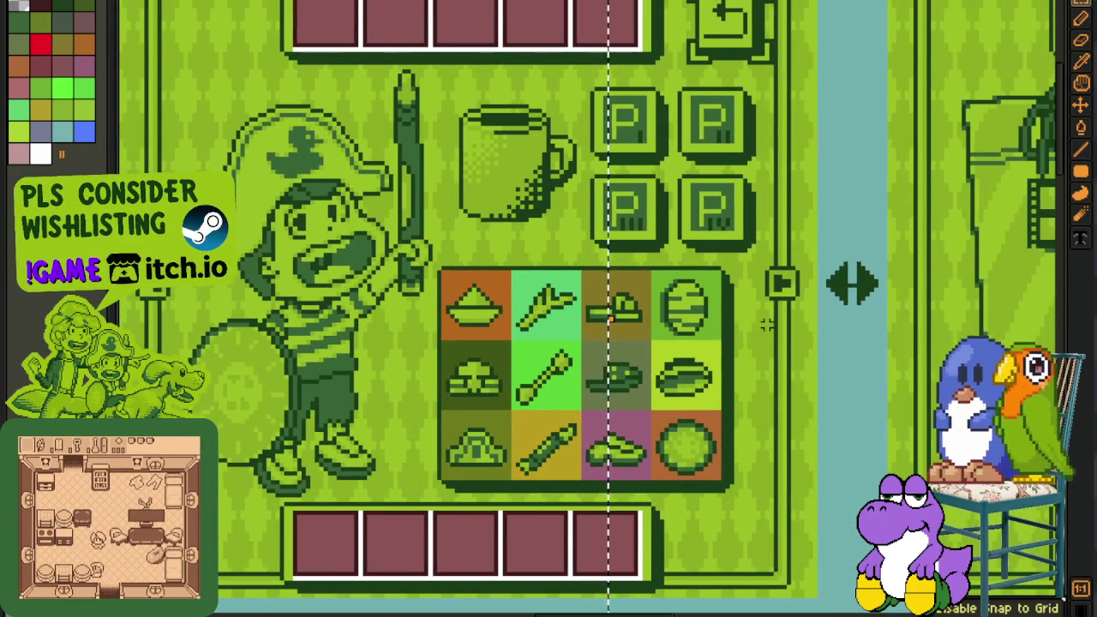
scroll(760, 324, "down", 1)
mouse_move(905, 424)
left_mouse_down()
mouse_move(567, 332)
mouse_move(695, 235)
left_mouse_up()
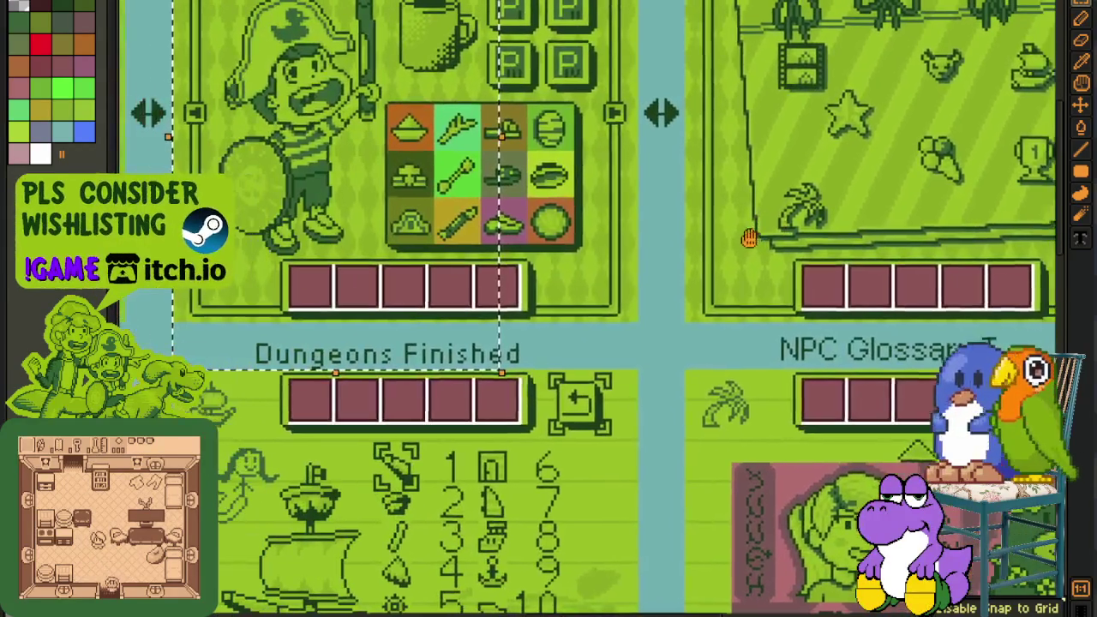
mouse_move(845, 513)
left_mouse_down()
mouse_move(809, 260)
mouse_move(767, 229)
mouse_move(988, 288)
left_mouse_up()
left_click_drag(310, 229, 597, 517)
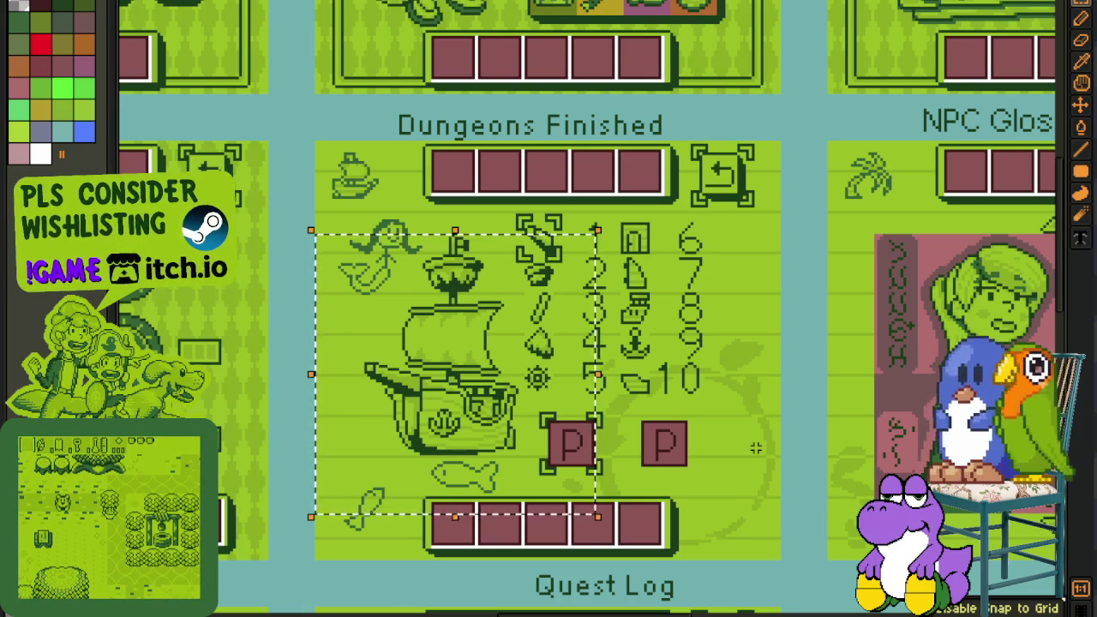
- Select the girl portrait tile in NPC Glossary I, then centre the Quest Log panel's dungeon entries
scroll(808, 310, "down", 2)
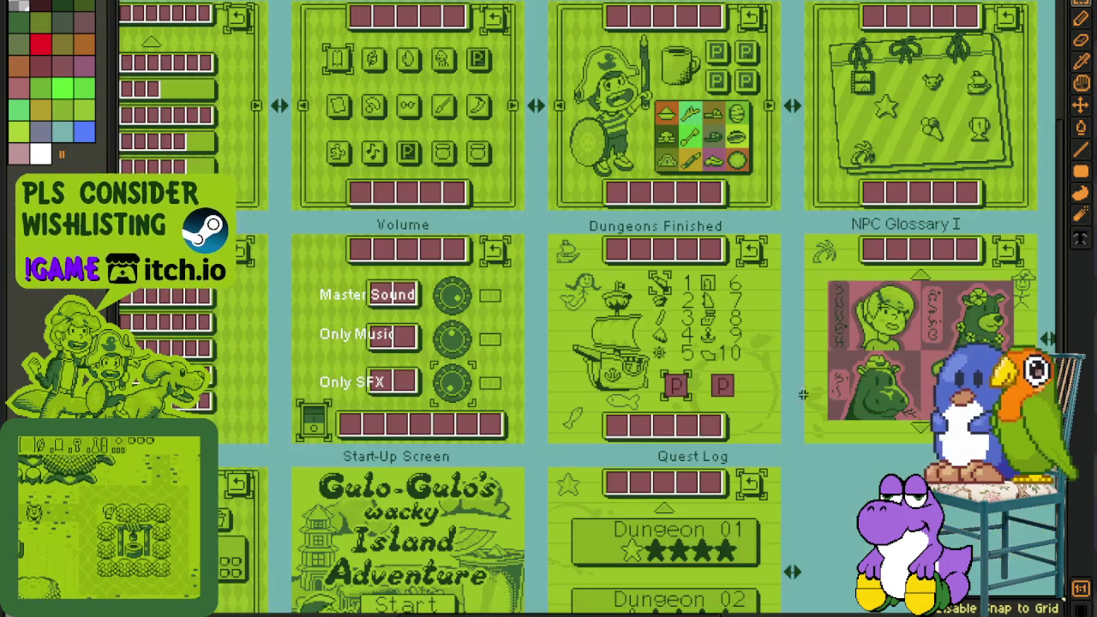
left_click_drag(971, 471, 723, 290)
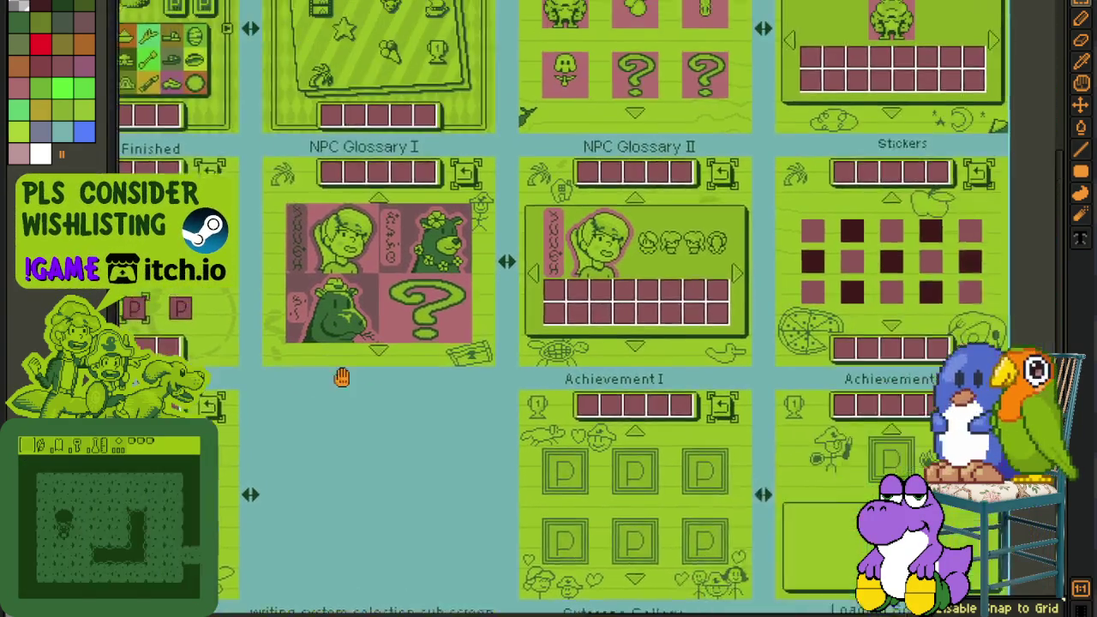
mouse_move(585, 281)
left_mouse_down()
mouse_move(228, 404)
mouse_move(226, 502)
left_mouse_up()
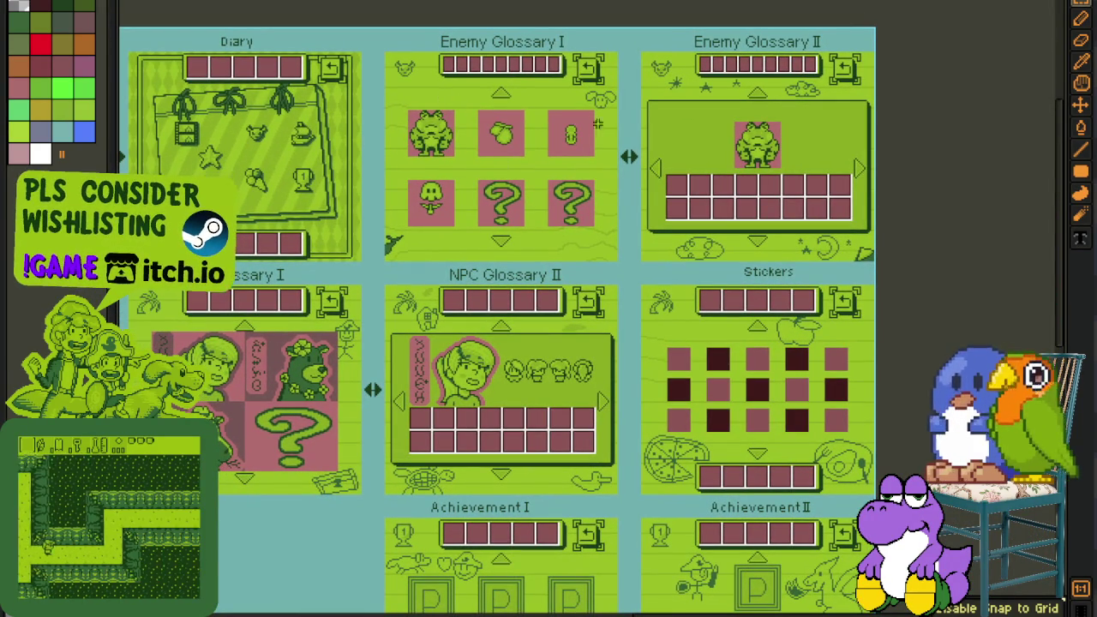
left_click_drag(510, 295, 581, 244)
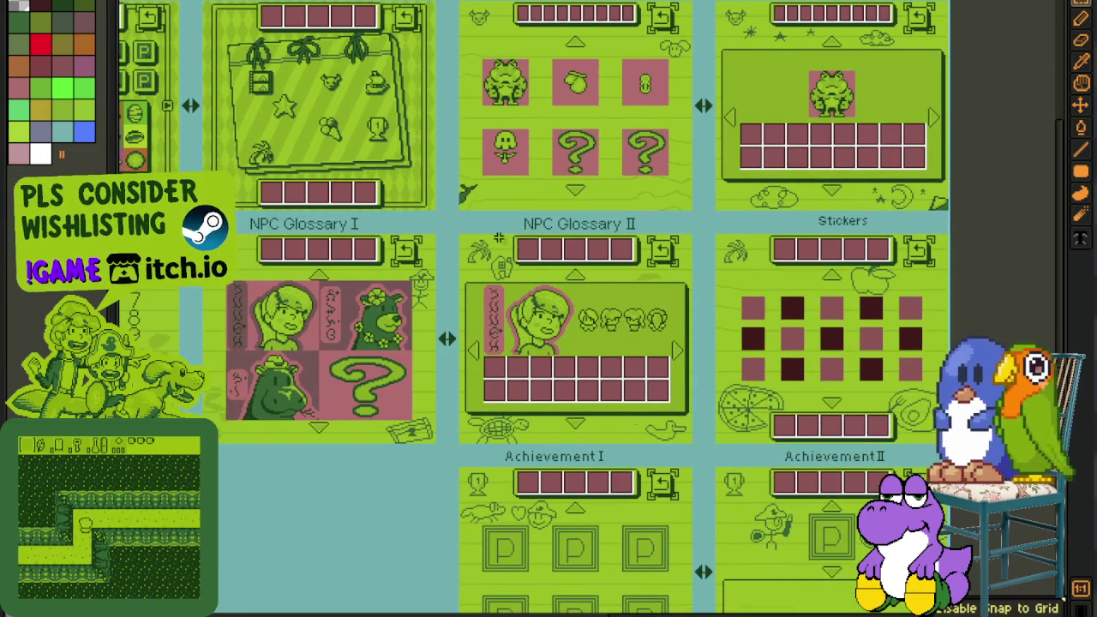
scroll(419, 260, "down", 2)
scroll(356, 253, "up", 3)
scroll(356, 252, "up", 2)
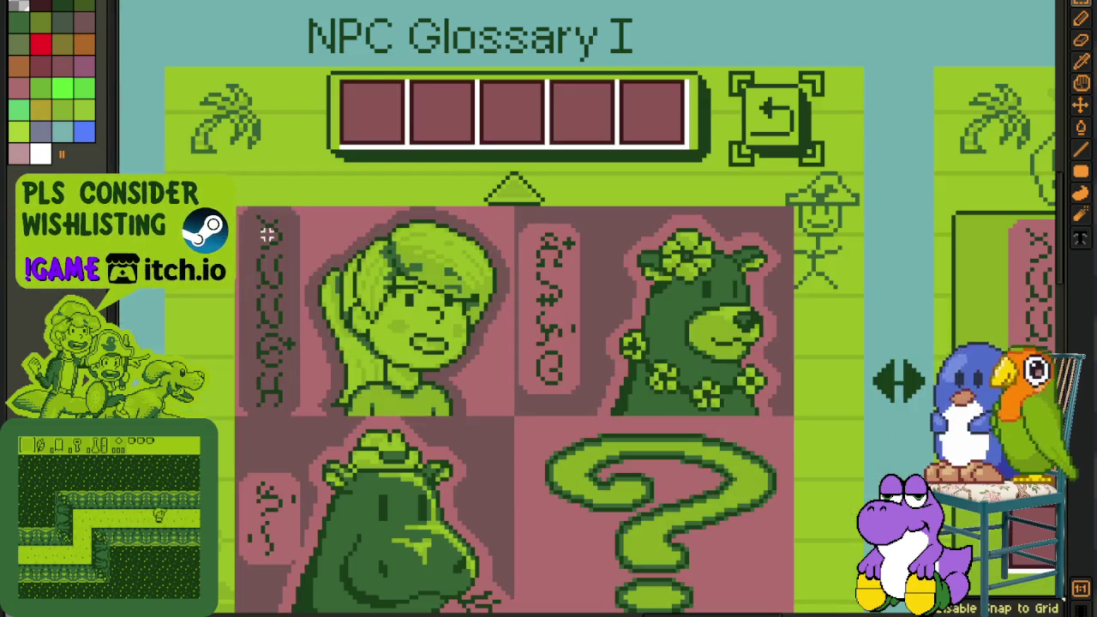
left_click_drag(233, 205, 516, 418)
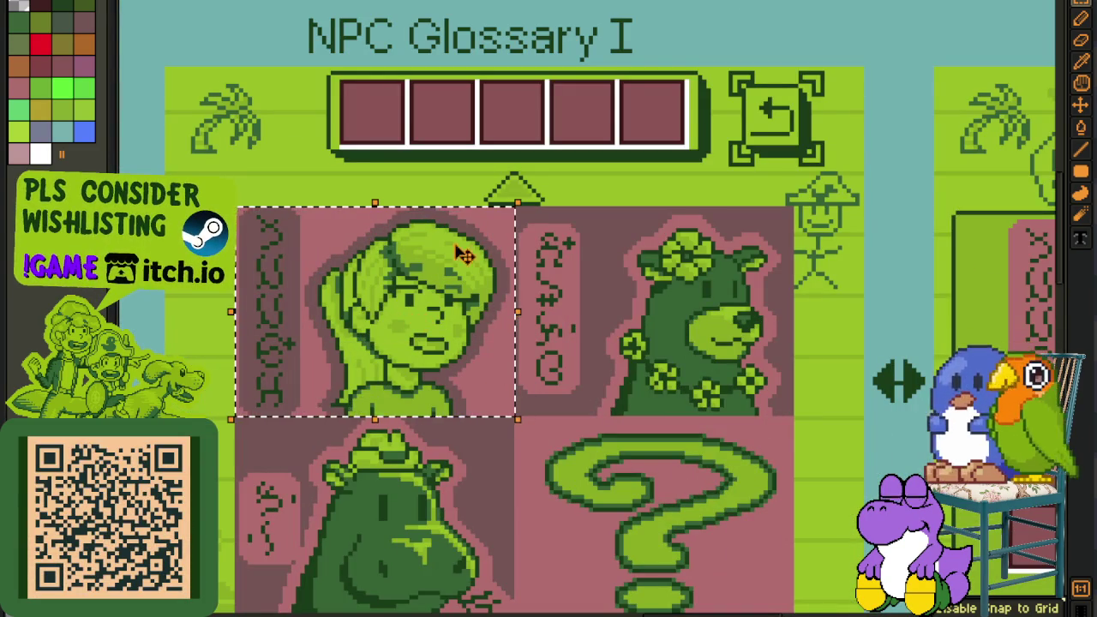
scroll(639, 377, "down", 3)
mouse_move(639, 377)
left_mouse_down()
mouse_move(696, 103)
mouse_move(453, 75)
left_mouse_up()
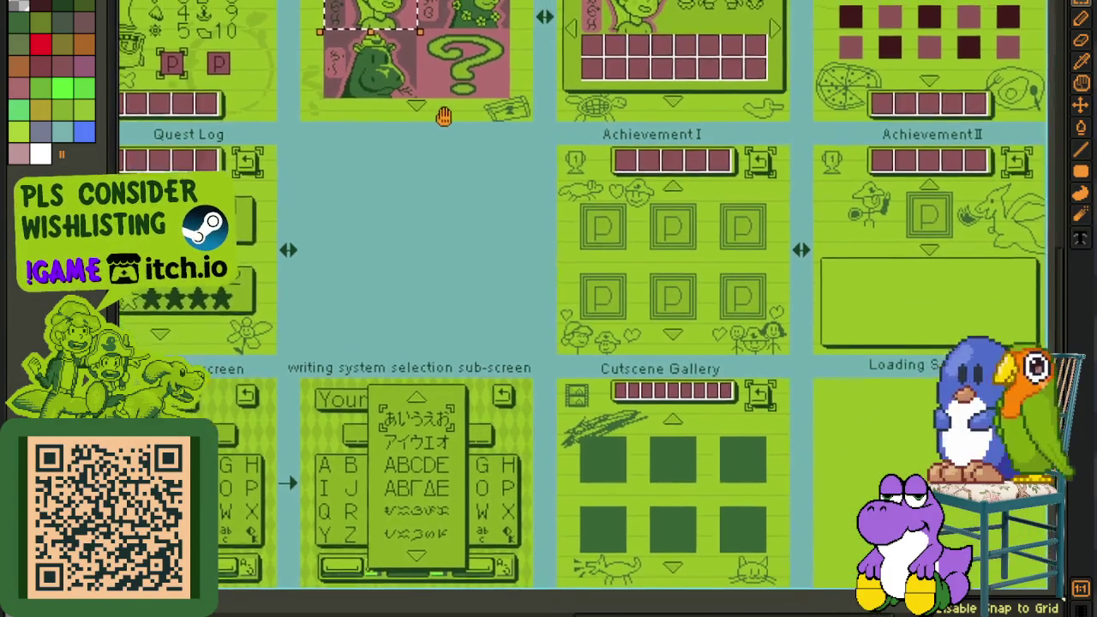
left_click_drag(453, 75, 477, 168)
scroll(381, 68, "up", 4)
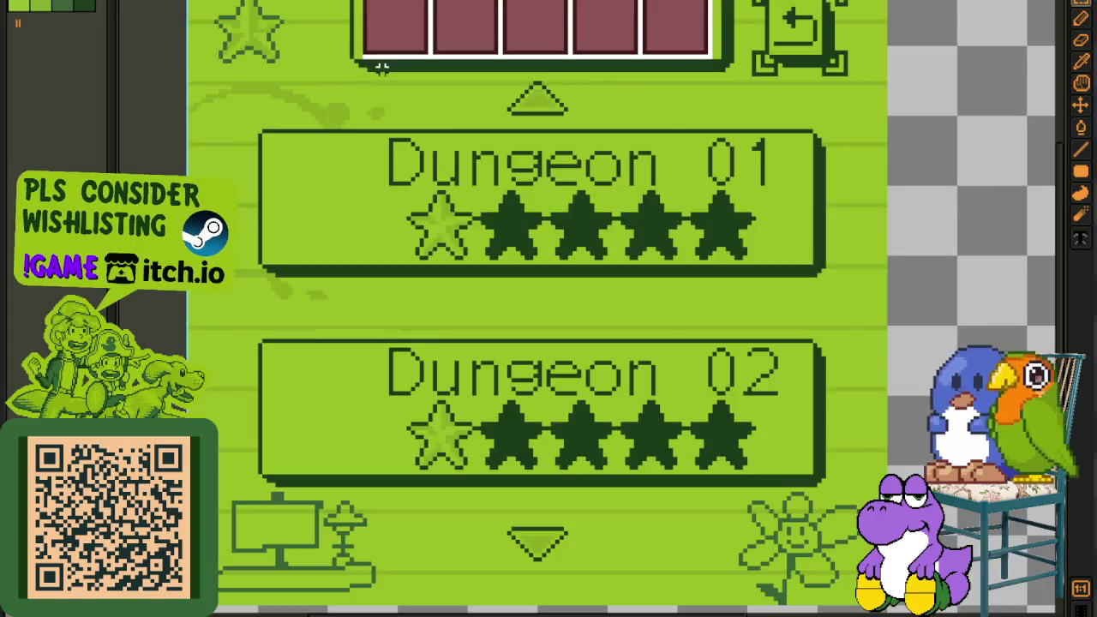
scroll(381, 68, "down", 3)
scroll(528, 171, "up", 1)
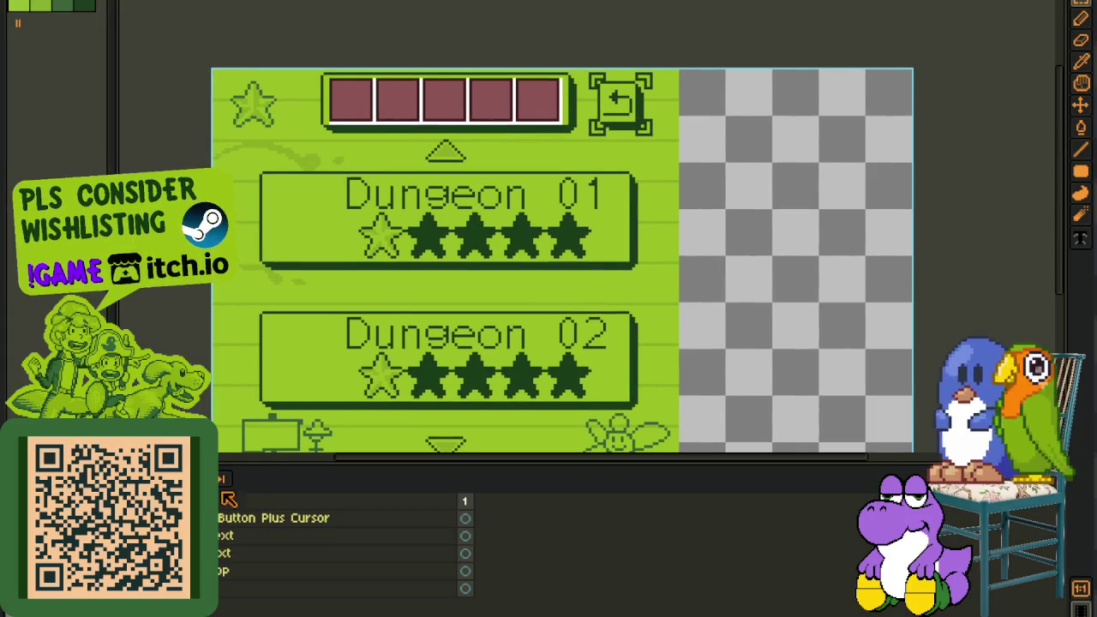
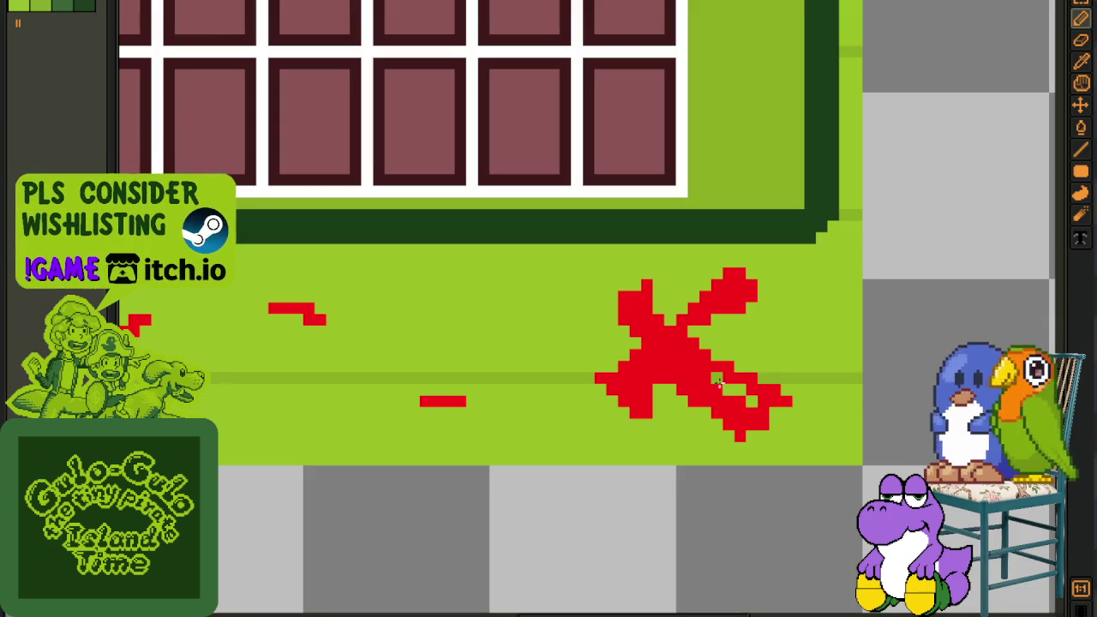
- Trim the red X's lower-right leg and draw diagonal red dashes on the strip, fixing stray pixels
mouse_move(795, 380)
left_mouse_down()
mouse_move(728, 425)
mouse_move(766, 425)
mouse_move(717, 421)
left_mouse_up()
scroll(626, 388, "down", 1)
scroll(570, 392, "up", 1)
left_click_drag(558, 353, 610, 341)
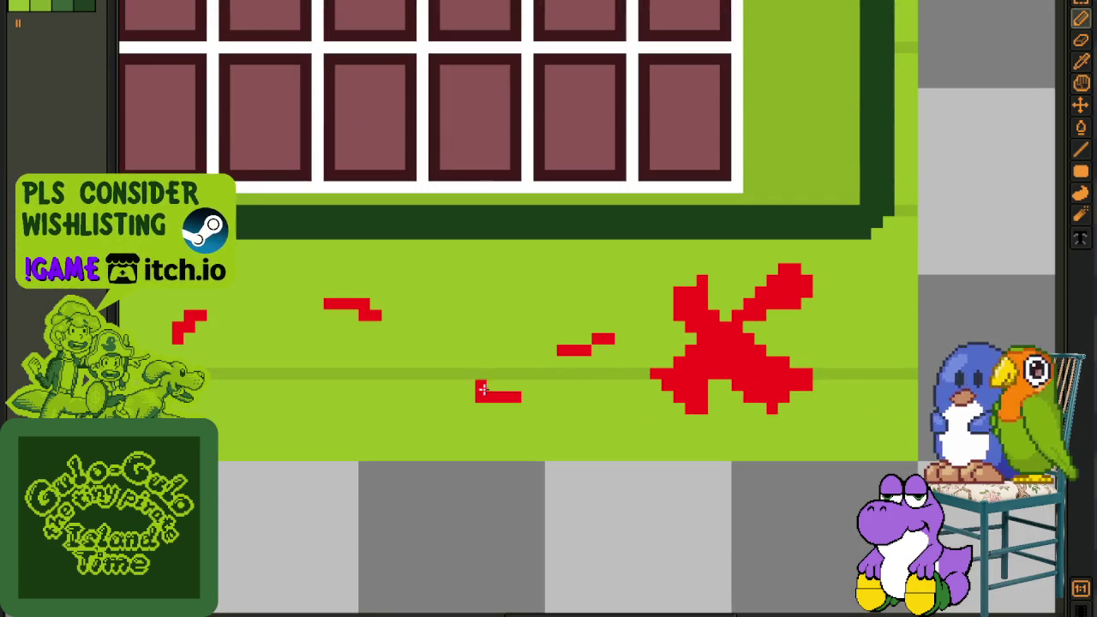
left_click(411, 339)
left_click_drag(411, 340, 430, 351)
scroll(354, 362, "up", 1)
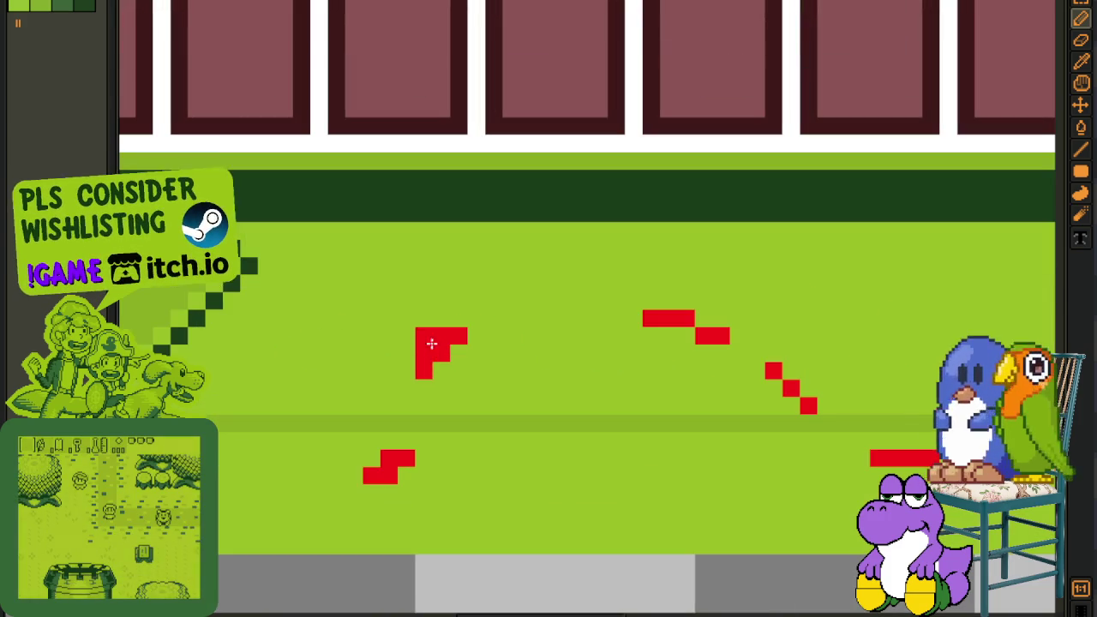
mouse_move(564, 336)
left_mouse_down()
mouse_move(514, 343)
mouse_move(494, 370)
left_mouse_up()
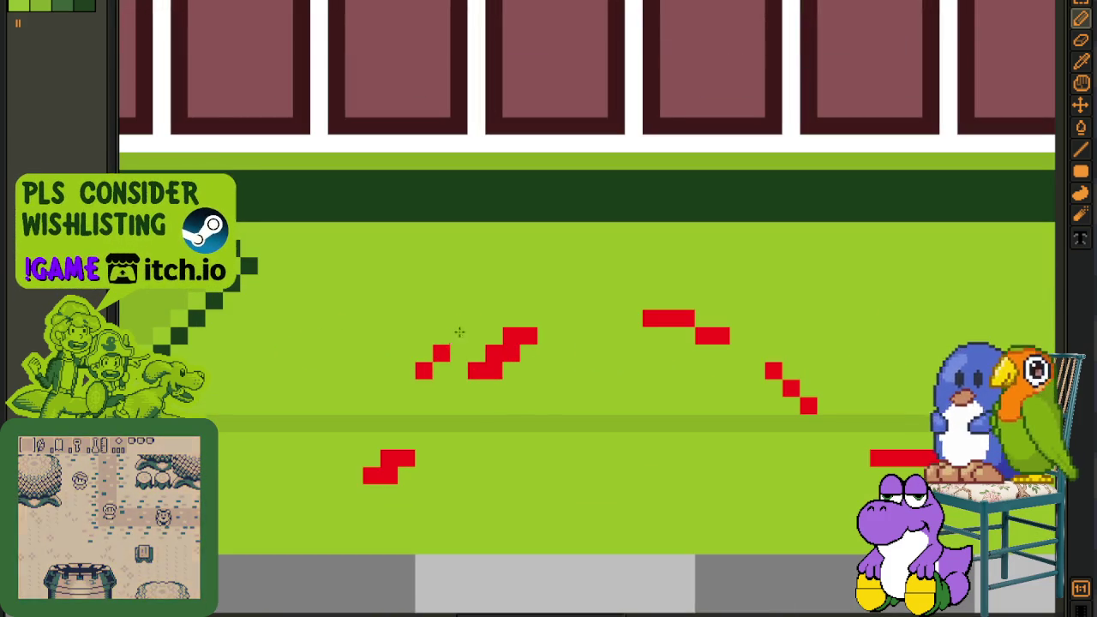
left_click(423, 441)
left_click(302, 475)
- Extend the upper red bar, erase most of the left staircase, and add a horizontal red dash
scroll(306, 469, "left", 5)
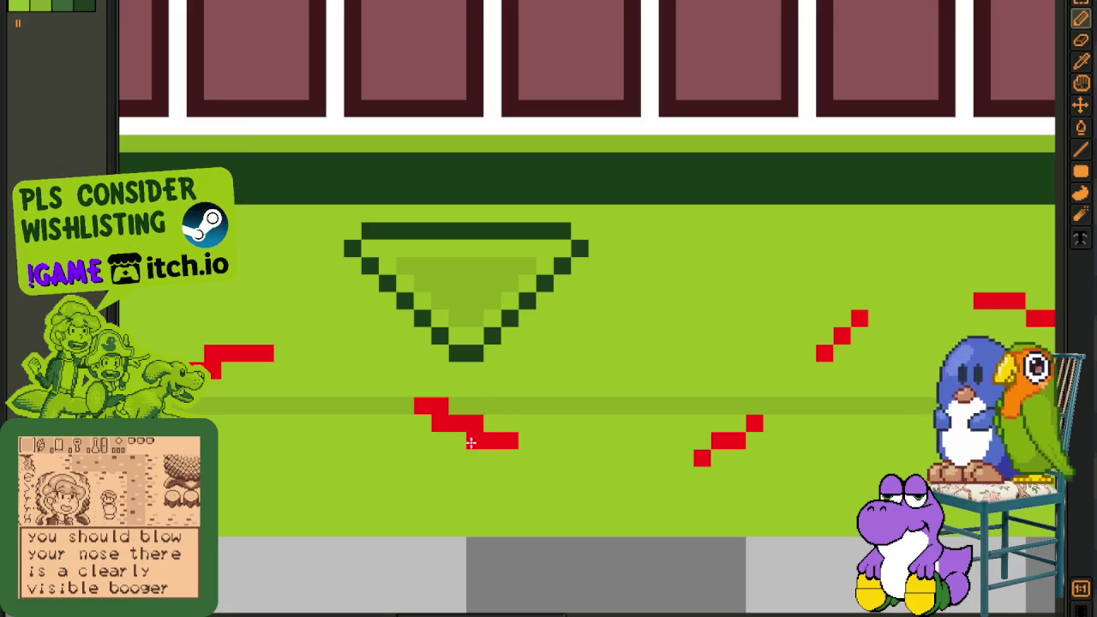
scroll(379, 384, "left", 4)
scroll(380, 384, "up", 1)
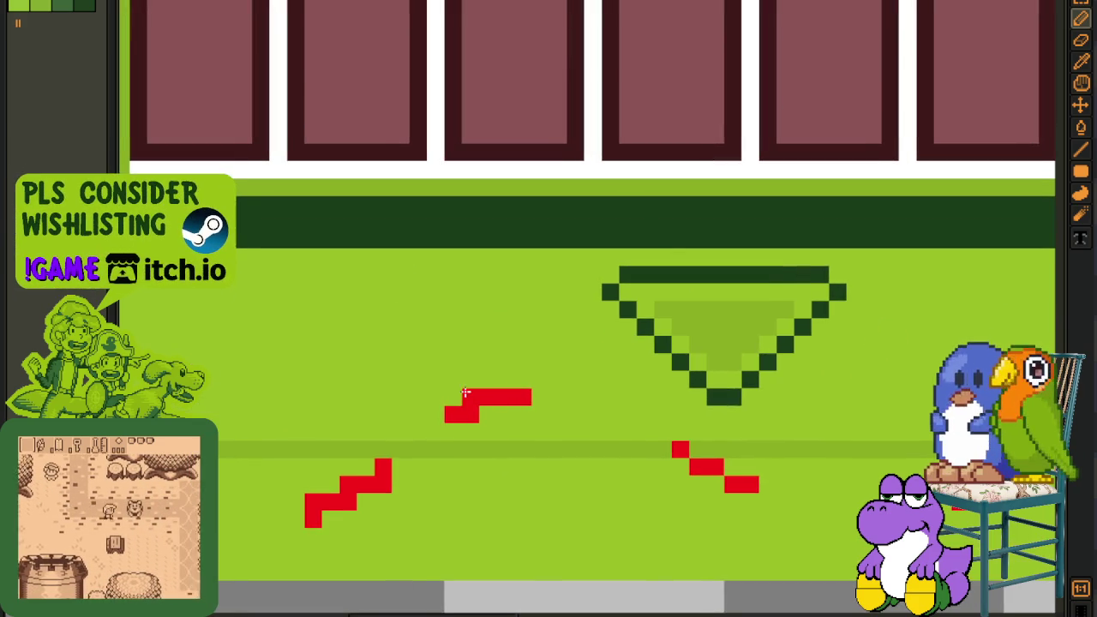
left_click_drag(470, 396, 622, 429)
mouse_move(380, 479)
left_mouse_down()
mouse_move(332, 514)
mouse_move(330, 502)
mouse_move(365, 468)
left_mouse_up()
scroll(632, 416, "left", 5)
scroll(631, 416, "down", 2)
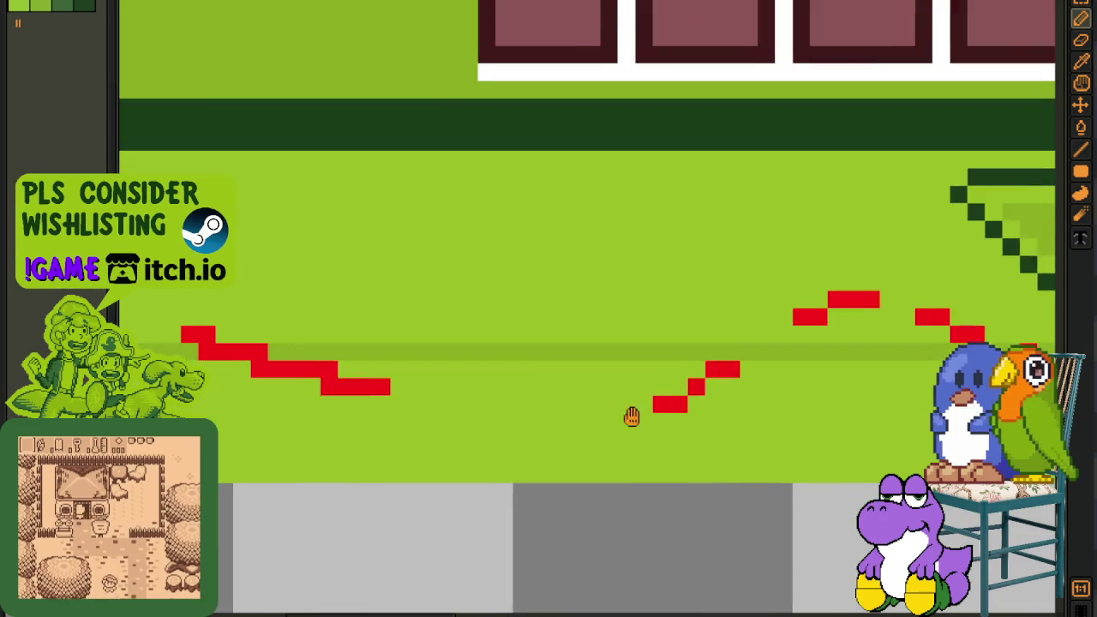
scroll(474, 460, "left", 2)
left_click_drag(595, 487, 649, 487)
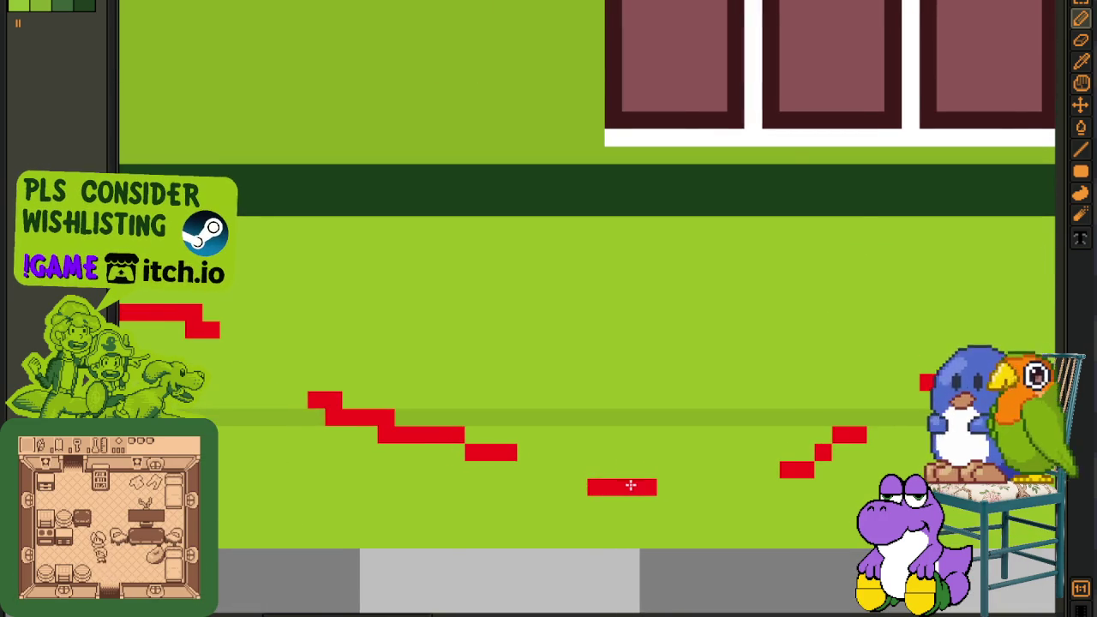
scroll(652, 444, "down", 5)
scroll(566, 460, "up", 3)
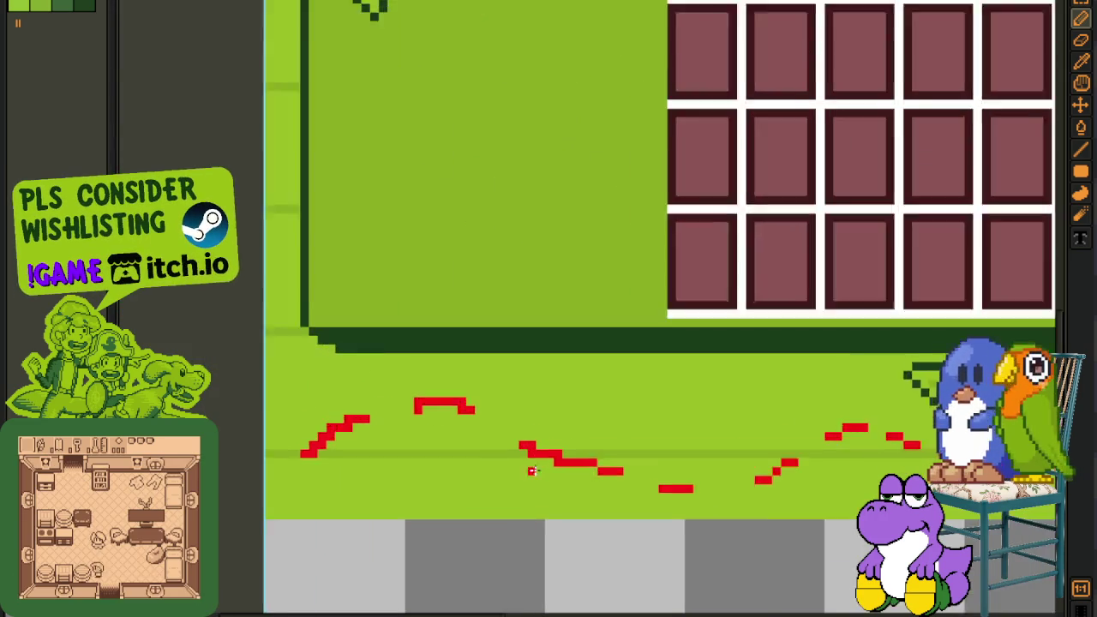
scroll(567, 460, "up", 1)
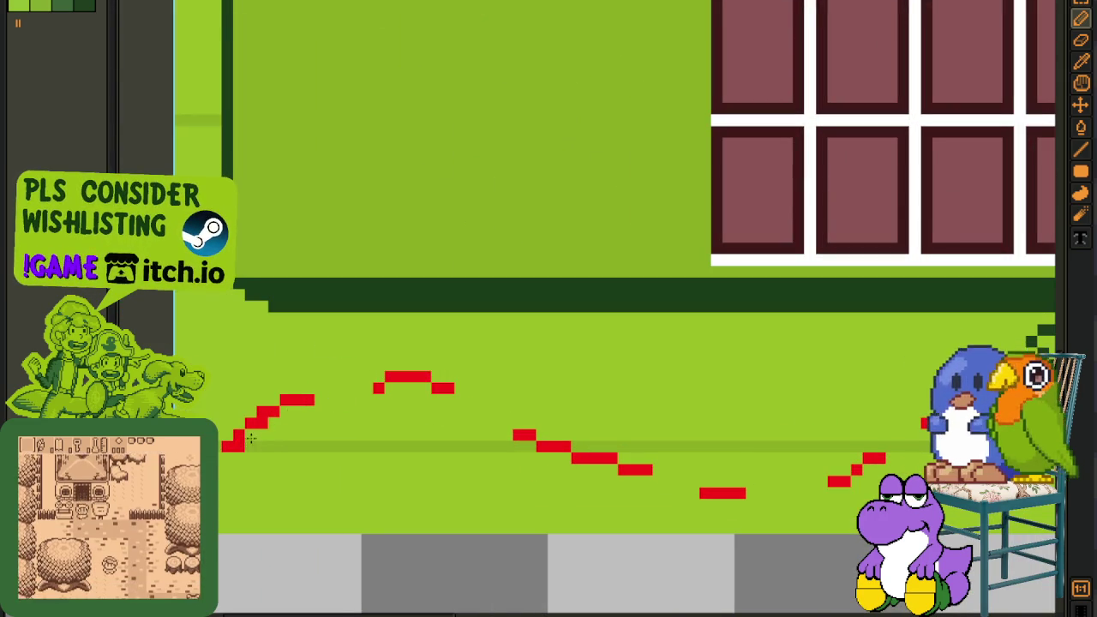
scroll(398, 373, "down", 1)
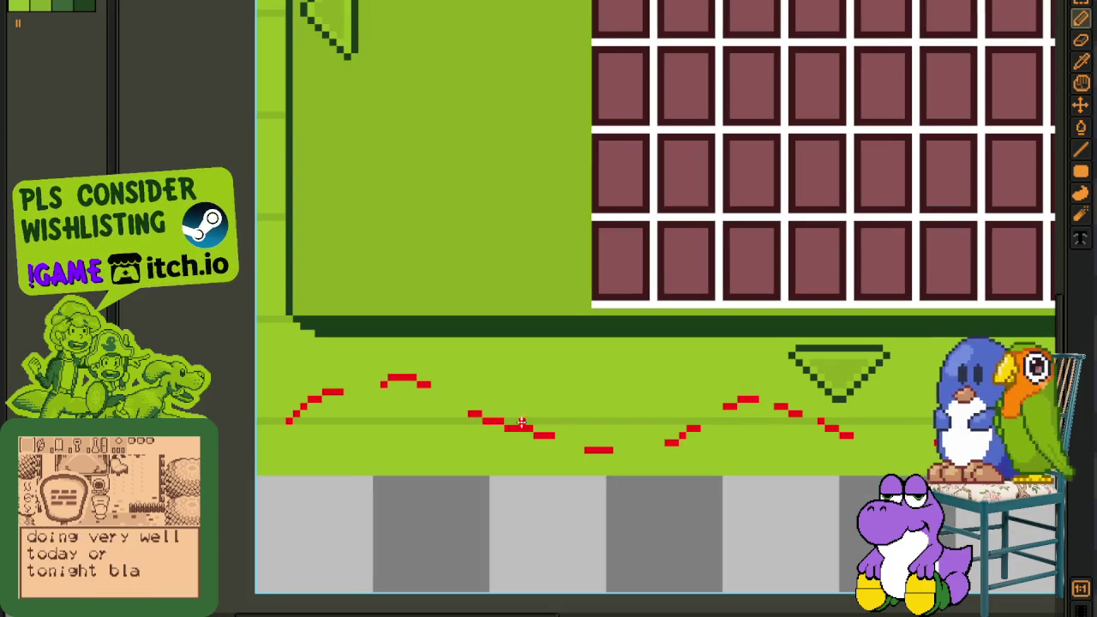
left_click_drag(595, 437, 286, 418)
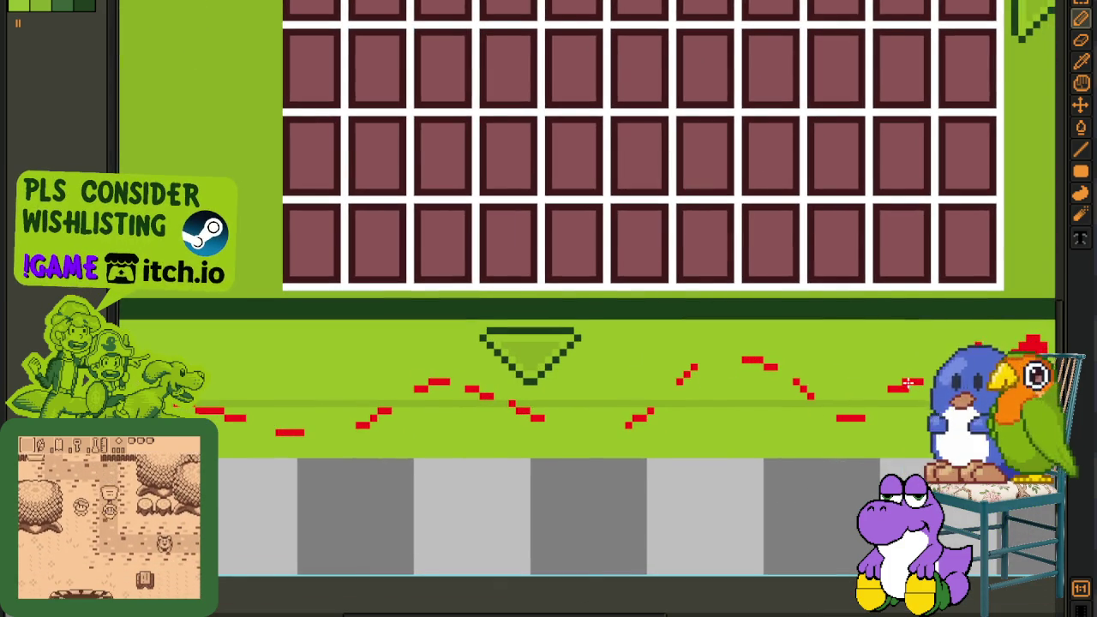
scroll(772, 377, "down", 1)
scroll(429, 391, "up", 1)
scroll(528, 387, "up", 1)
scroll(576, 430, "up", 1)
- Erase two stray red cells from a dash and add a red pixel above-left of the stair step
right_click(621, 443)
right_click(638, 443)
left_click(515, 391)
scroll(498, 389, "down", 2)
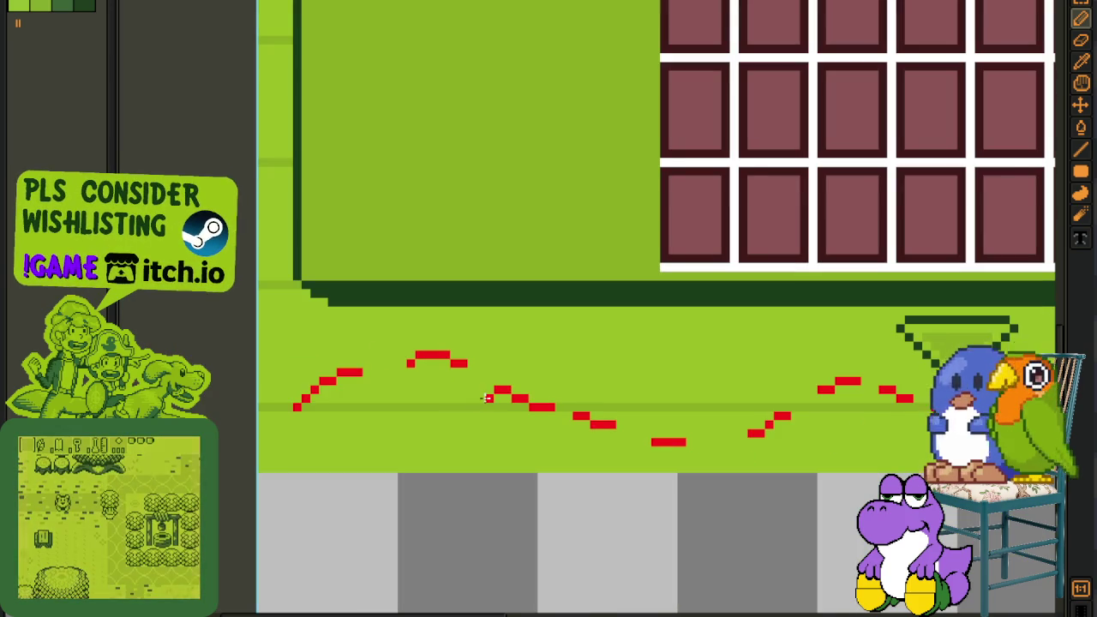
scroll(567, 360, "down", 1)
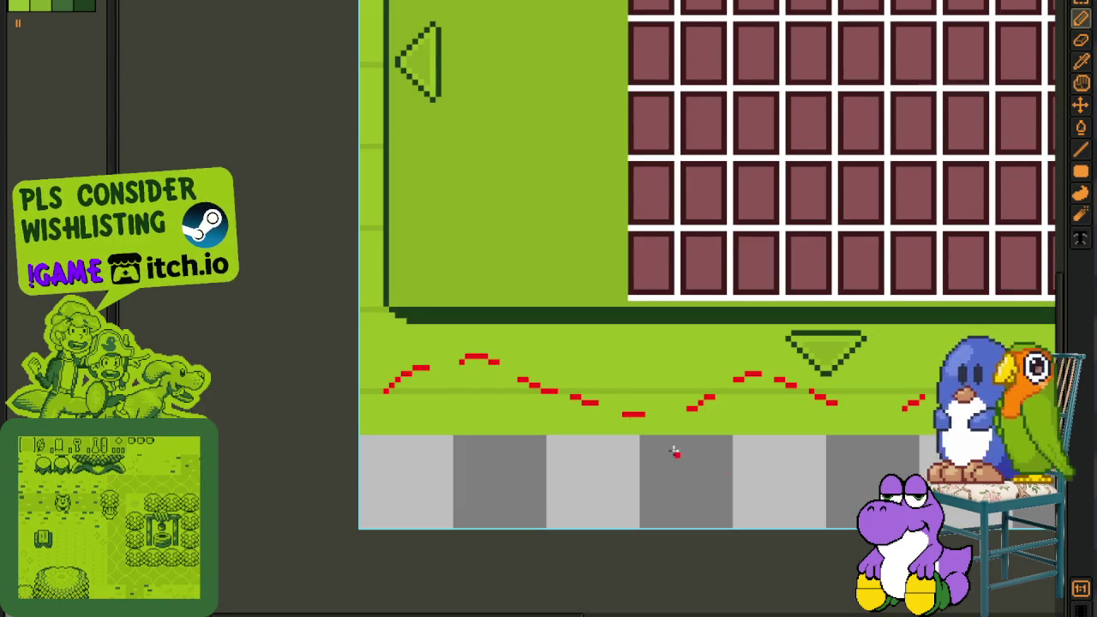
scroll(530, 435, "up", 1)
scroll(416, 368, "up", 1)
scroll(412, 375, "down", 2)
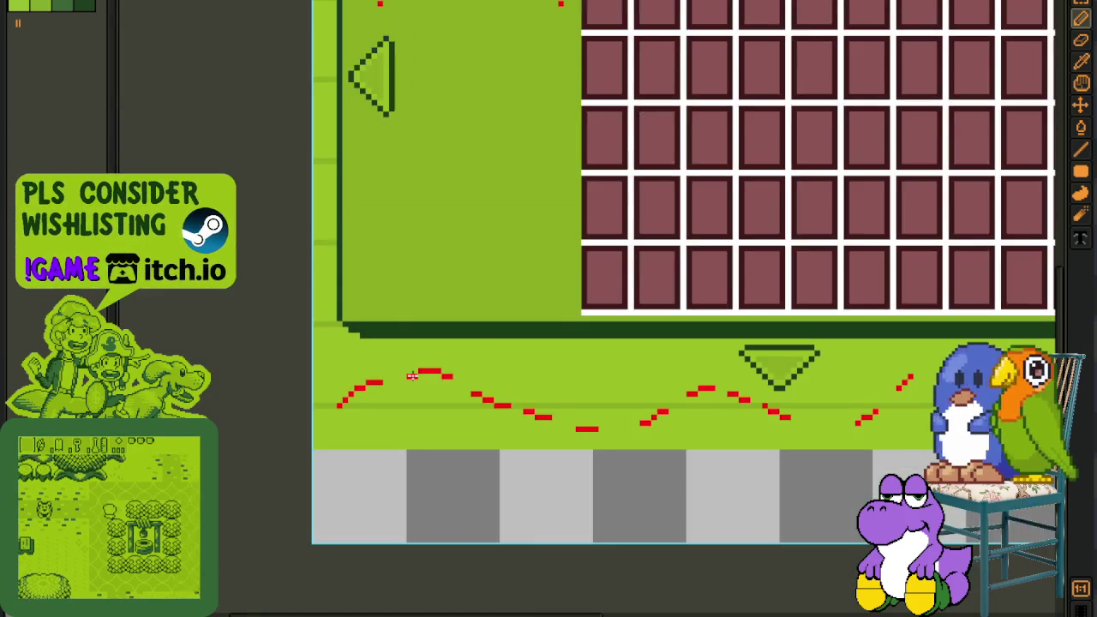
scroll(412, 375, "down", 2)
scroll(392, 367, "up", 4)
scroll(436, 364, "down", 2)
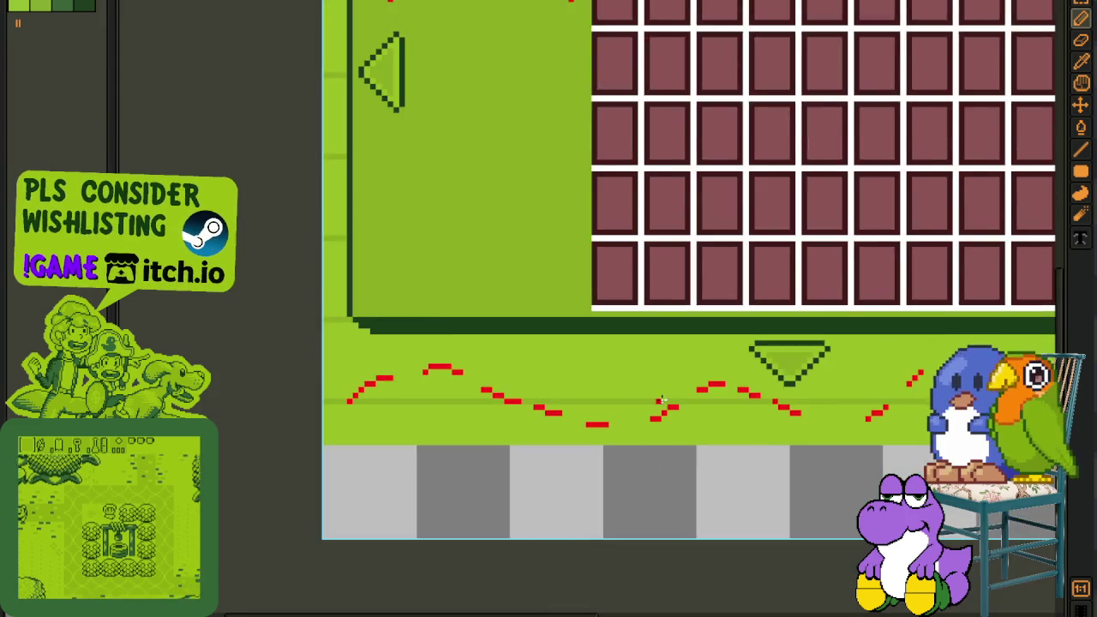
- Paint a short horizontal red dash and zoom out to check the trail
scroll(661, 399, "up", 1)
scroll(501, 375, "down", 2)
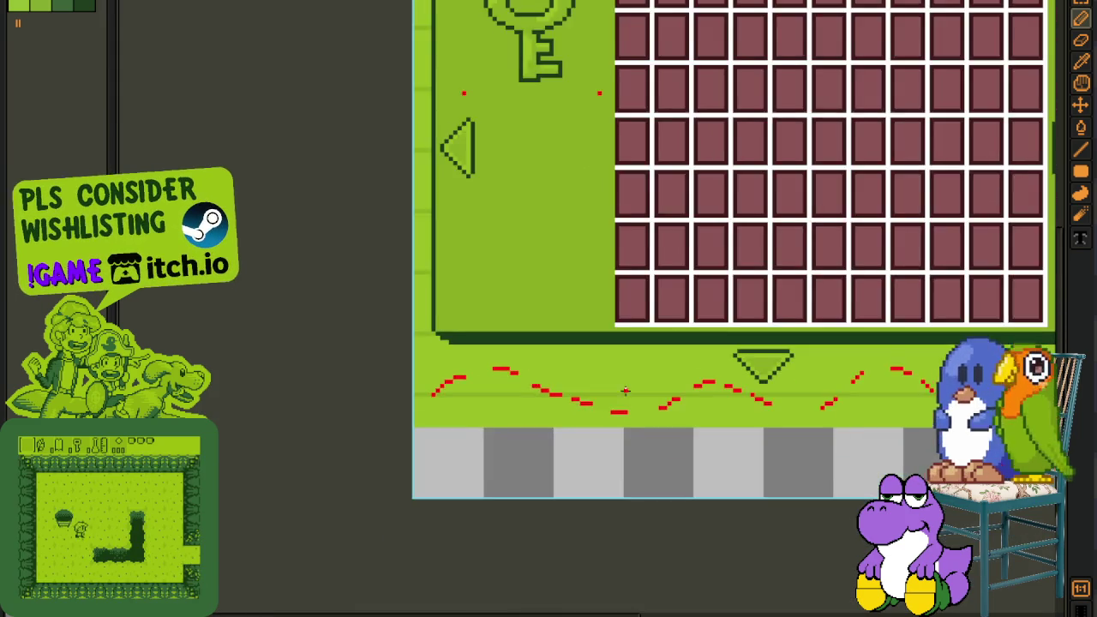
scroll(626, 391, "up", 1)
scroll(360, 427, "down", 1)
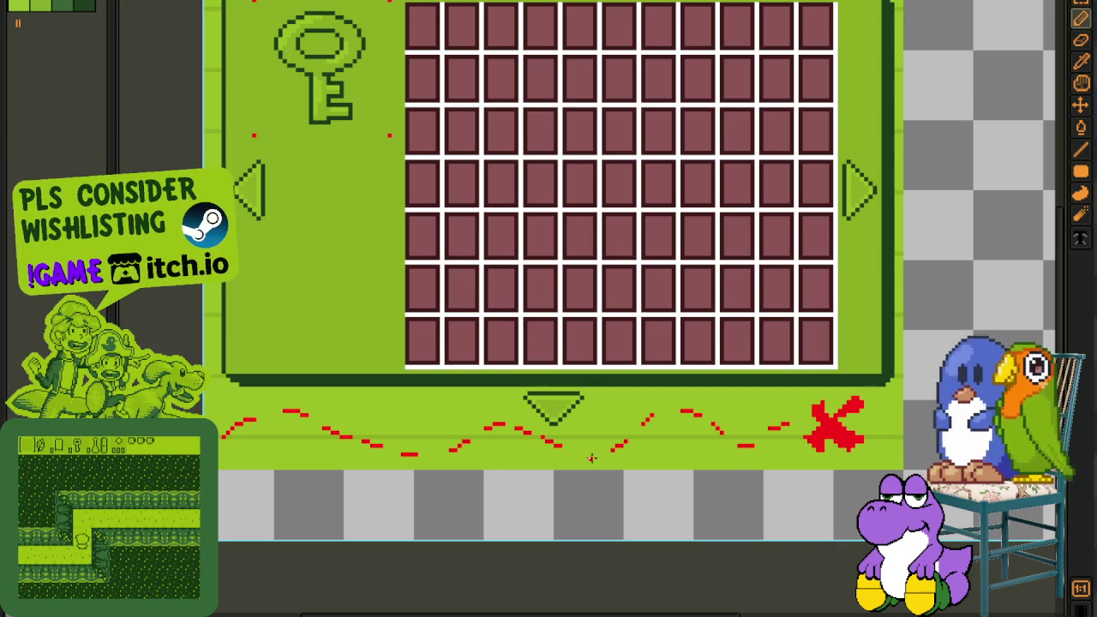
scroll(583, 449, "up", 1)
left_click_drag(585, 450, 604, 449)
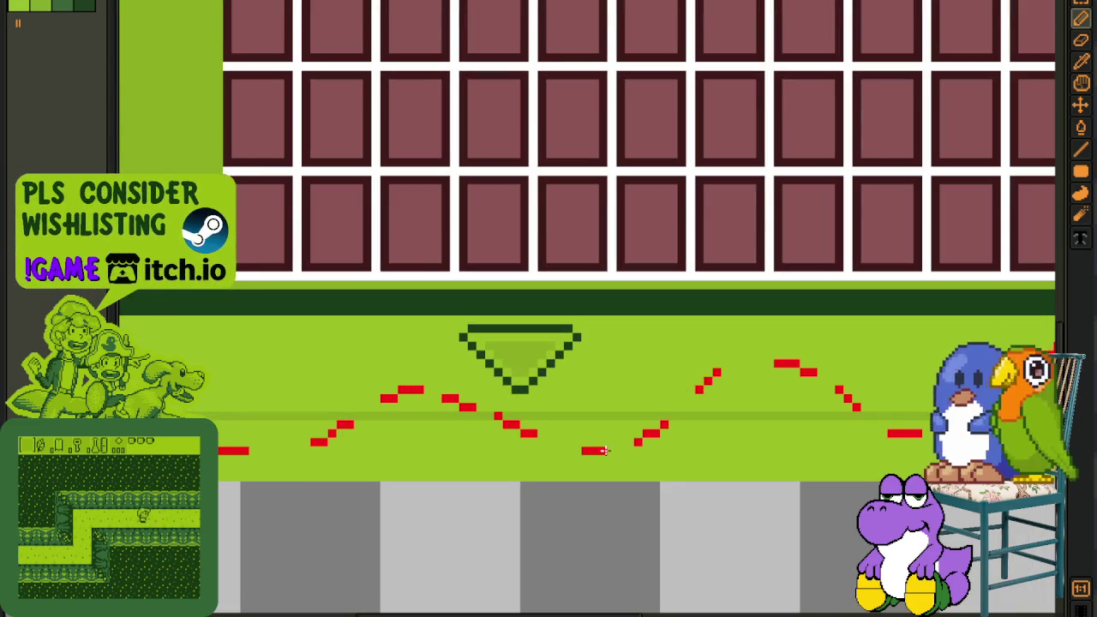
scroll(625, 480, "down", 1)
scroll(658, 522, "down", 1)
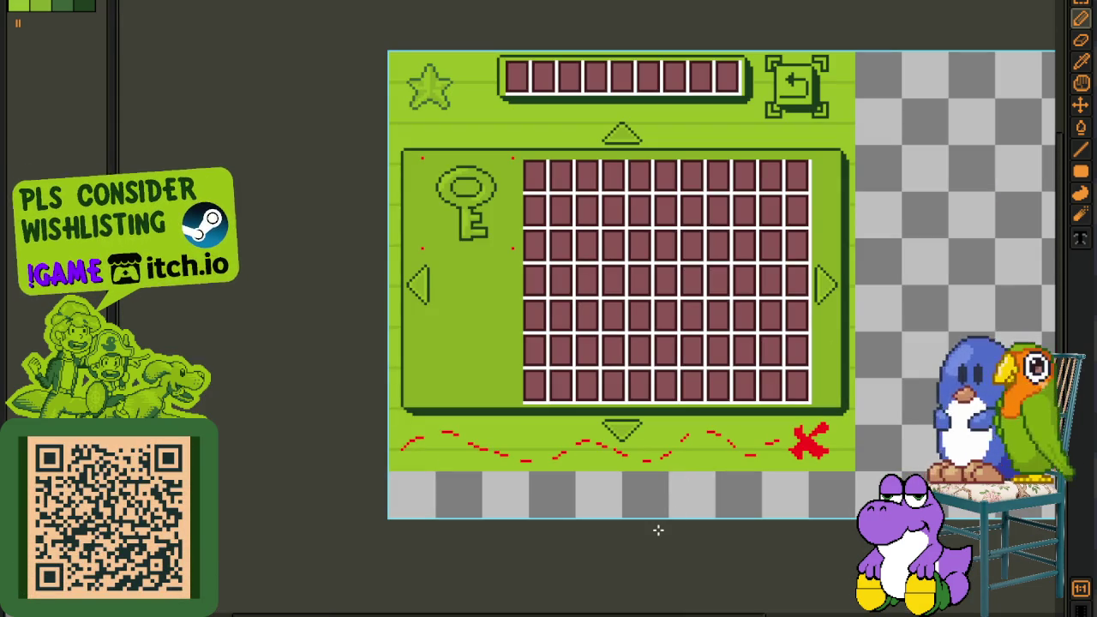
- Extend the stair-step dash near the red X with a red block
scroll(658, 529, "up", 1)
scroll(651, 515, "up", 2)
scroll(641, 490, "up", 1)
left_click_drag(641, 490, 626, 491)
scroll(531, 439, "down", 1)
scroll(523, 437, "down", 1)
scroll(489, 435, "up", 2)
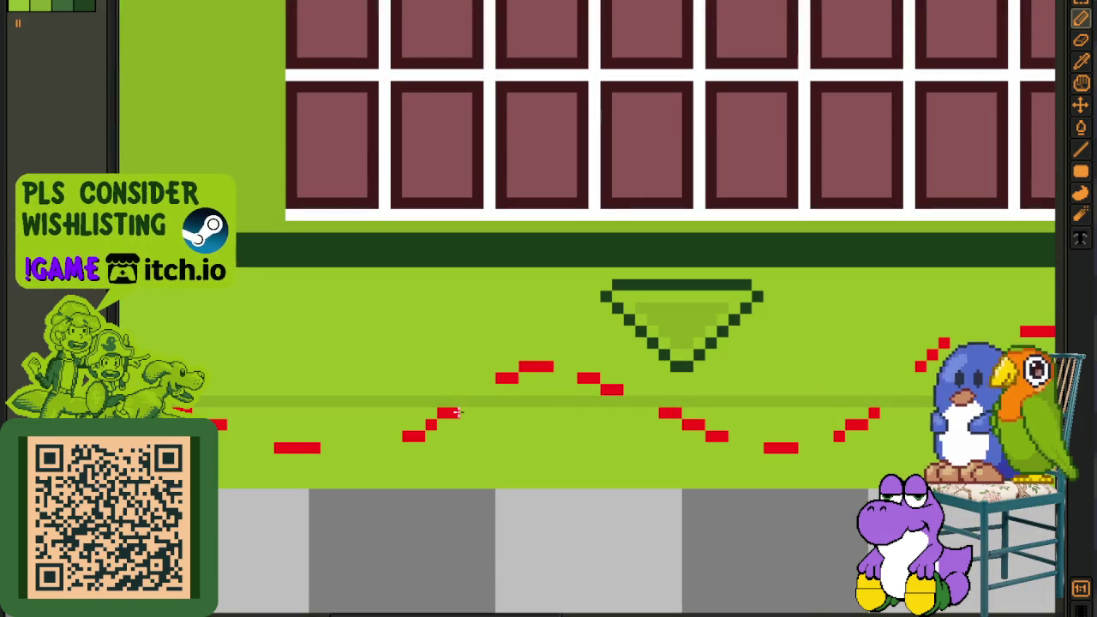
scroll(461, 402, "down", 2)
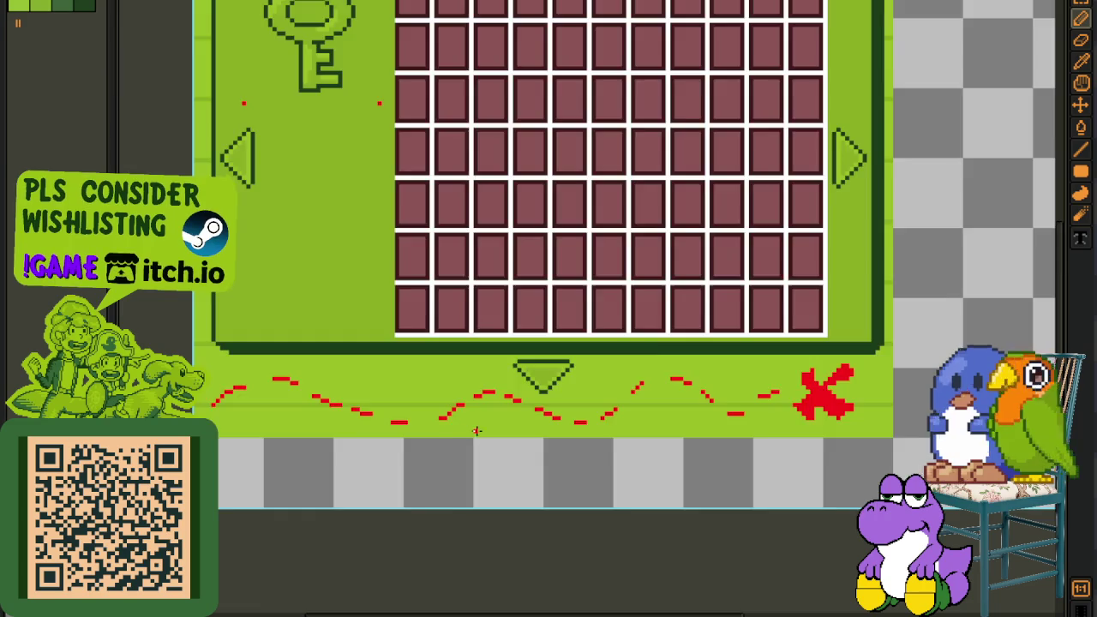
scroll(479, 429, "down", 1)
- Draw a new red dash in the trail, erase a misplaced one, and add a block above-right
key("i")
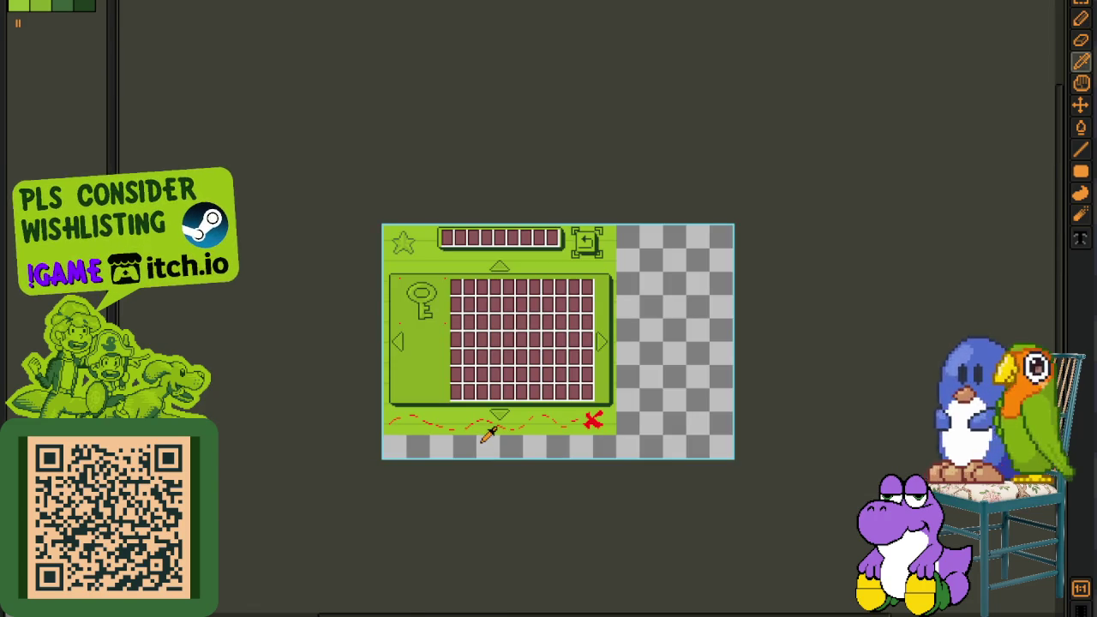
scroll(487, 437, "up", 2)
scroll(463, 429, "up", 2)
key("e")
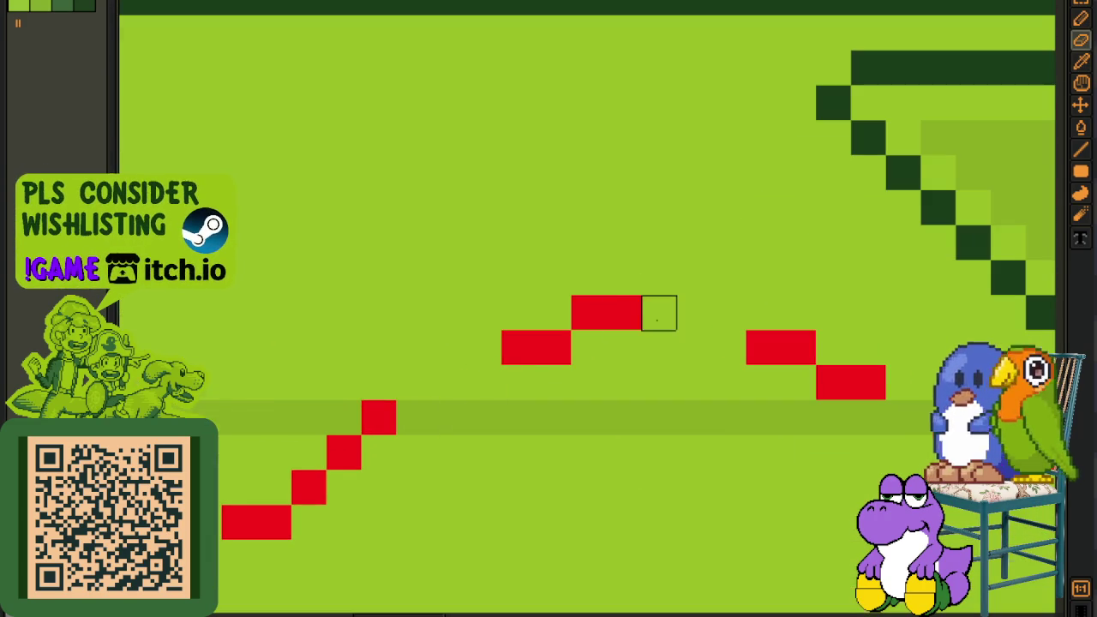
scroll(686, 360, "down", 3)
scroll(539, 421, "up", 1)
scroll(552, 402, "up", 2)
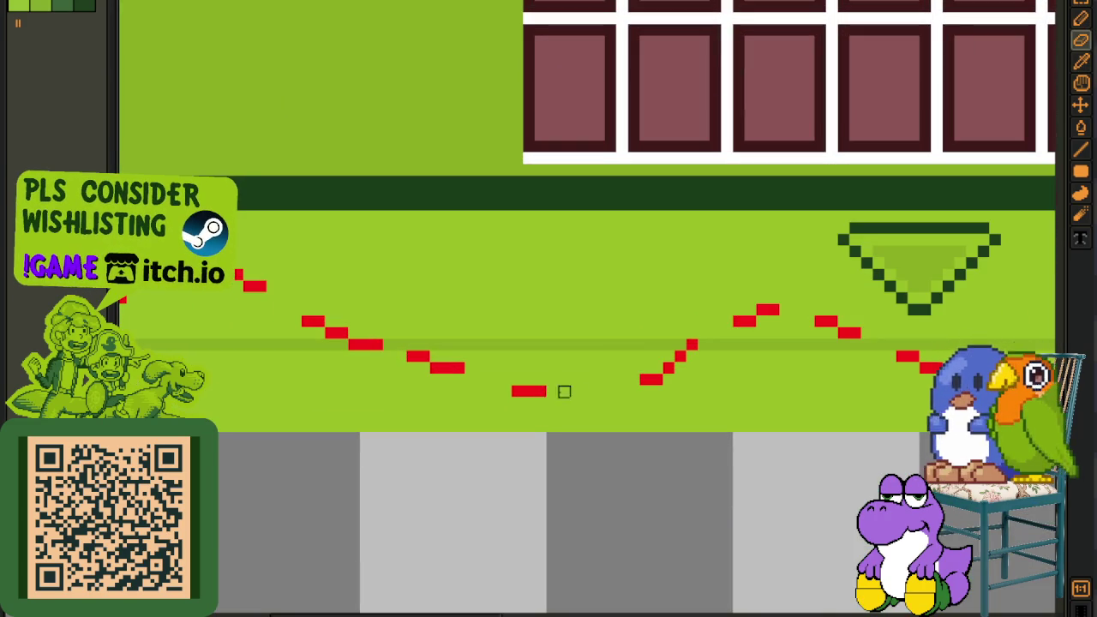
scroll(564, 392, "up", 2)
key("b")
mouse_move(549, 406)
left_mouse_down()
mouse_move(597, 407)
mouse_move(483, 387)
left_mouse_up()
right_click(610, 404)
left_click(621, 390)
- Draw a three-pixel red dash and redo a nearby red block
scroll(619, 392, "down", 1)
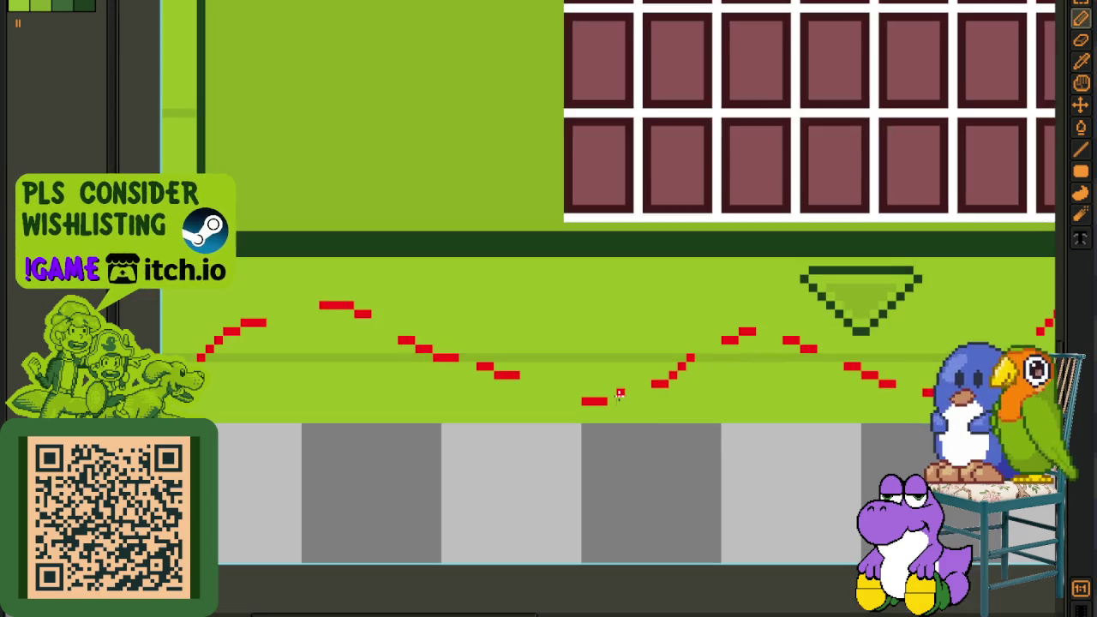
scroll(620, 392, "up", 2)
left_click_drag(568, 407, 614, 408)
right_click(381, 339)
left_click(404, 339)
scroll(428, 359, "down", 2)
scroll(501, 421, "down", 1)
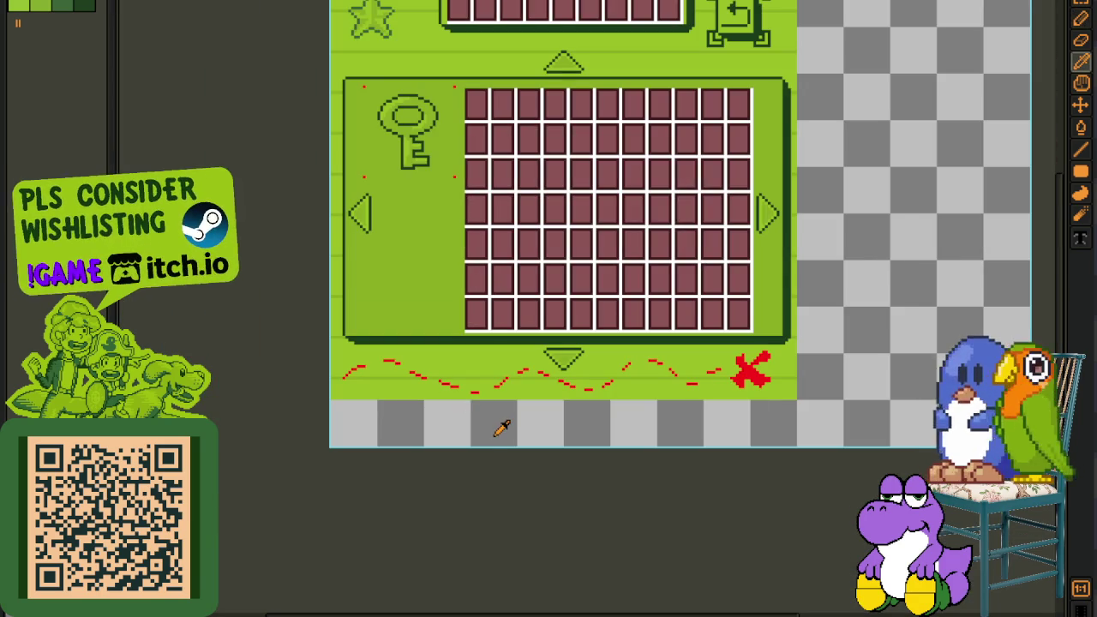
scroll(559, 409, "down", 1)
scroll(562, 401, "up", 2)
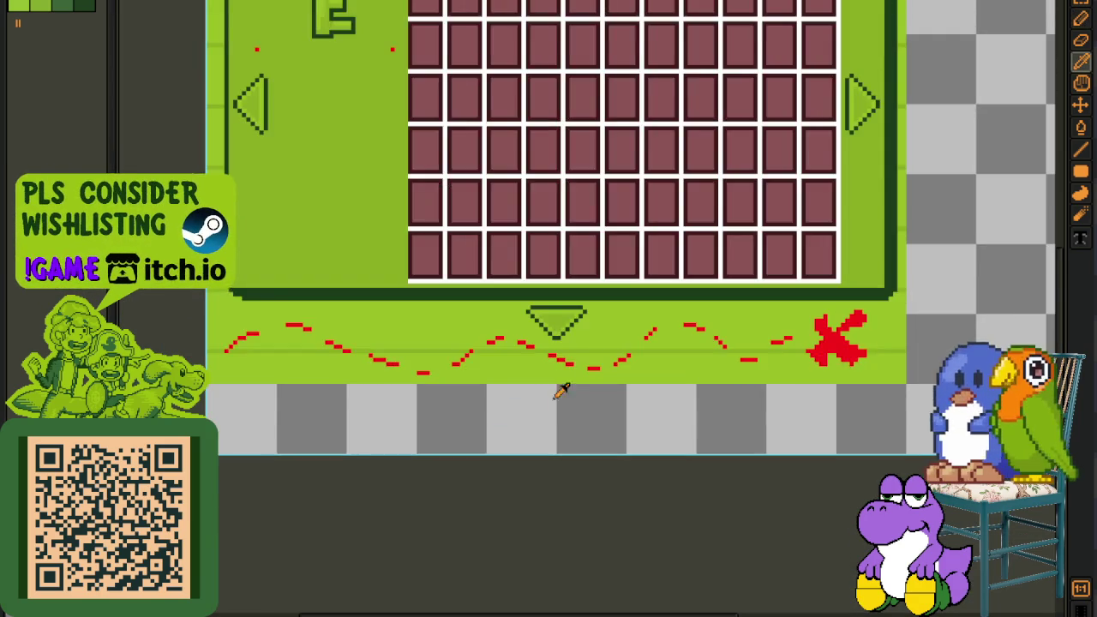
scroll(480, 368, "up", 1)
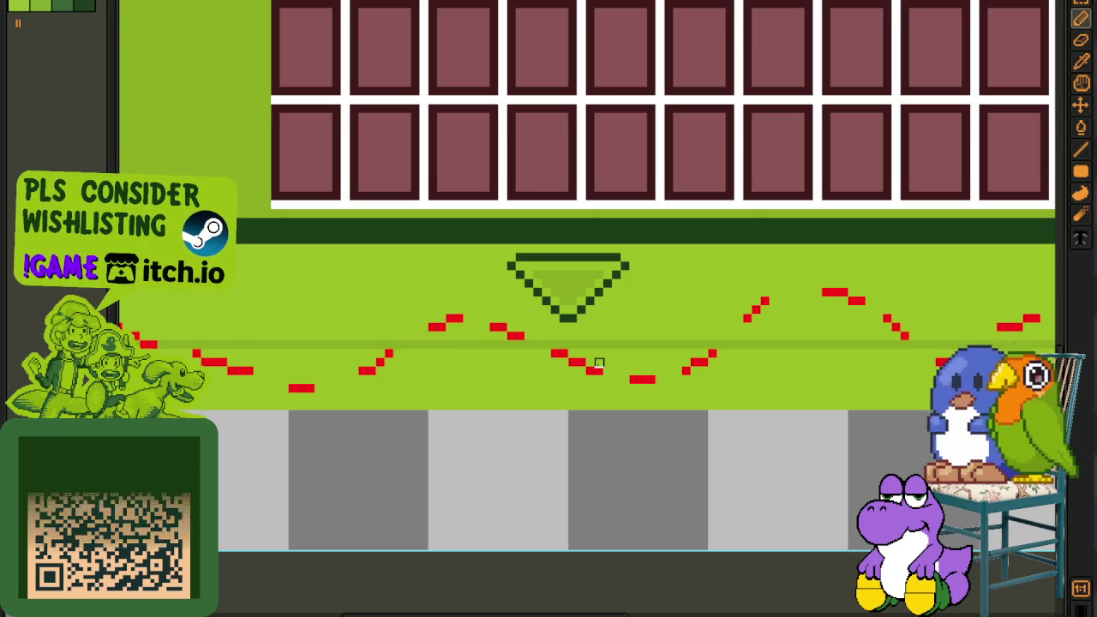
scroll(565, 363, "down", 2)
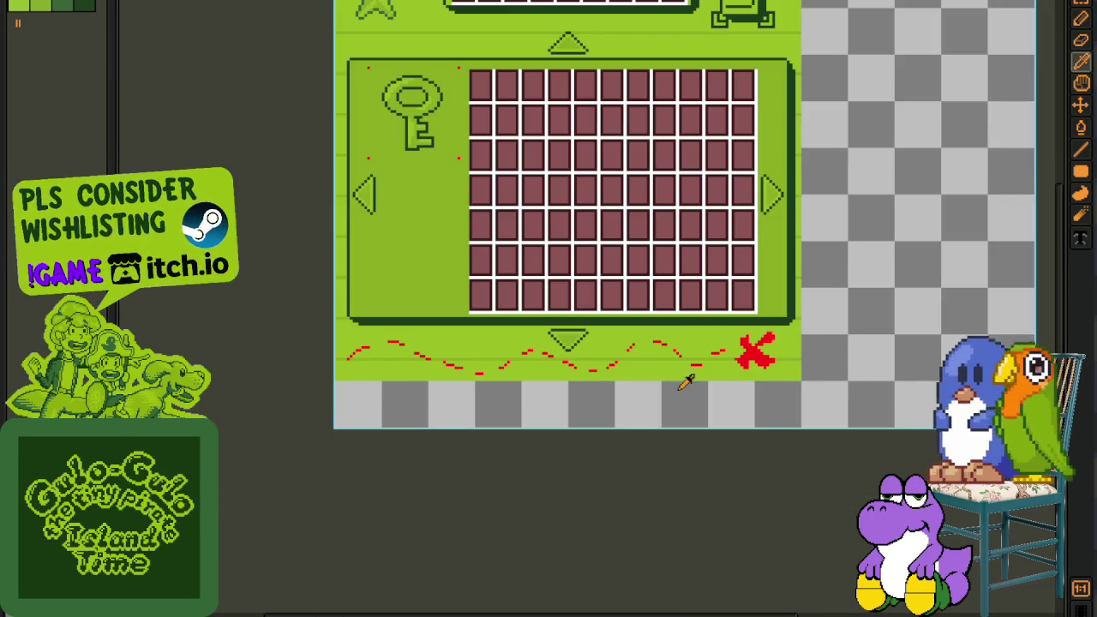
scroll(688, 379, "down", 1)
- Save the file, then zoom out and pan until the whole inventory panel is visible
key("ctrl+s")
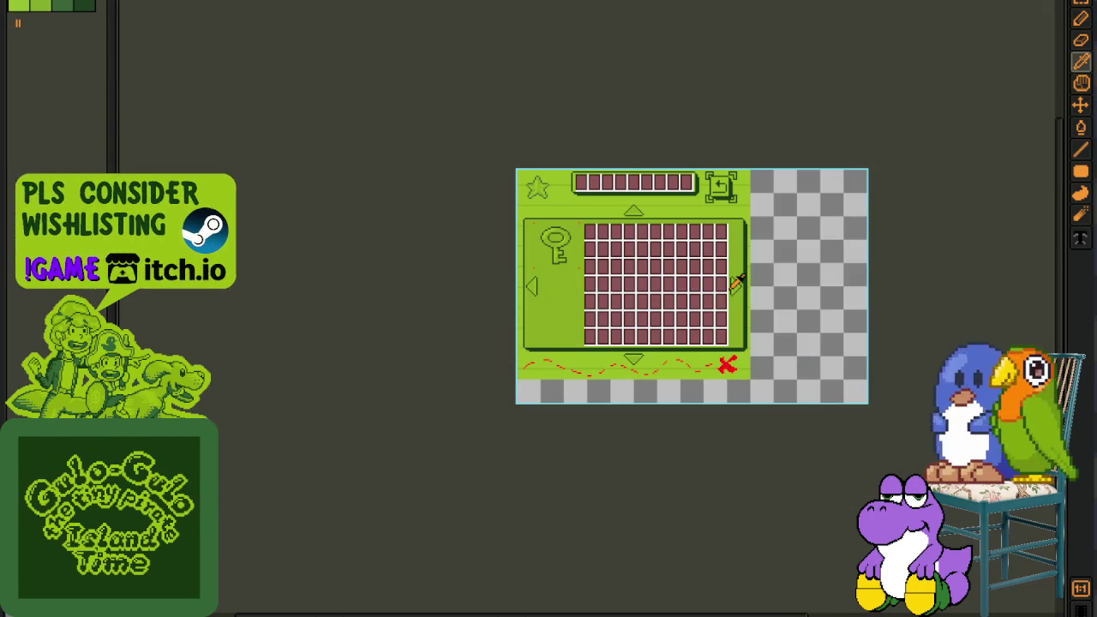
scroll(728, 342, "up", 2)
scroll(685, 429, "up", 1)
scroll(651, 493, "up", 1)
scroll(635, 492, "up", 1)
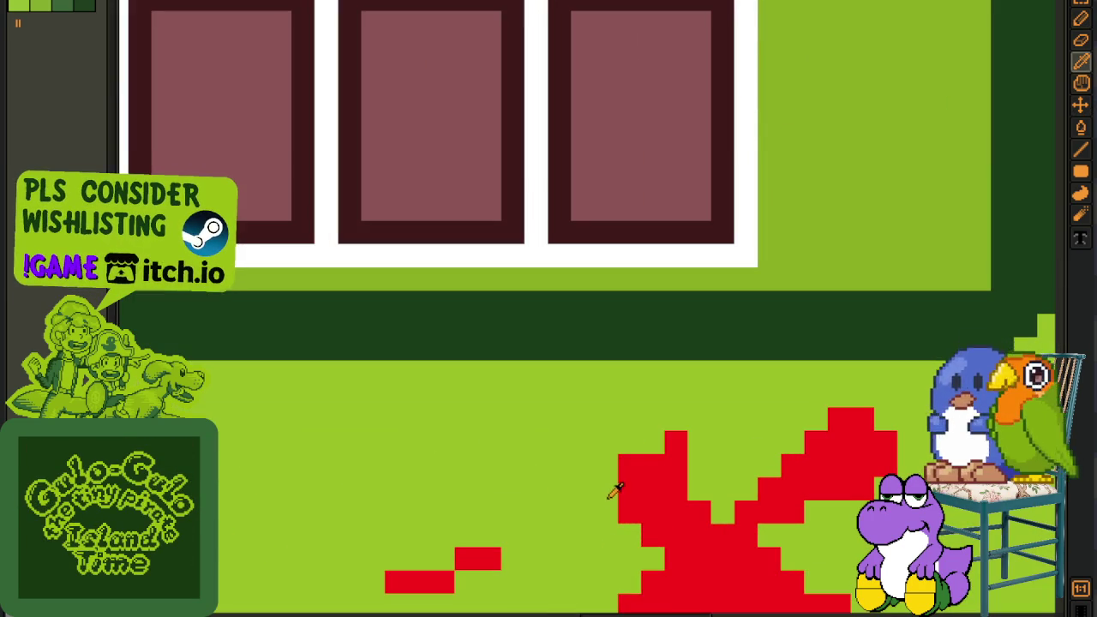
scroll(758, 459, "down", 2)
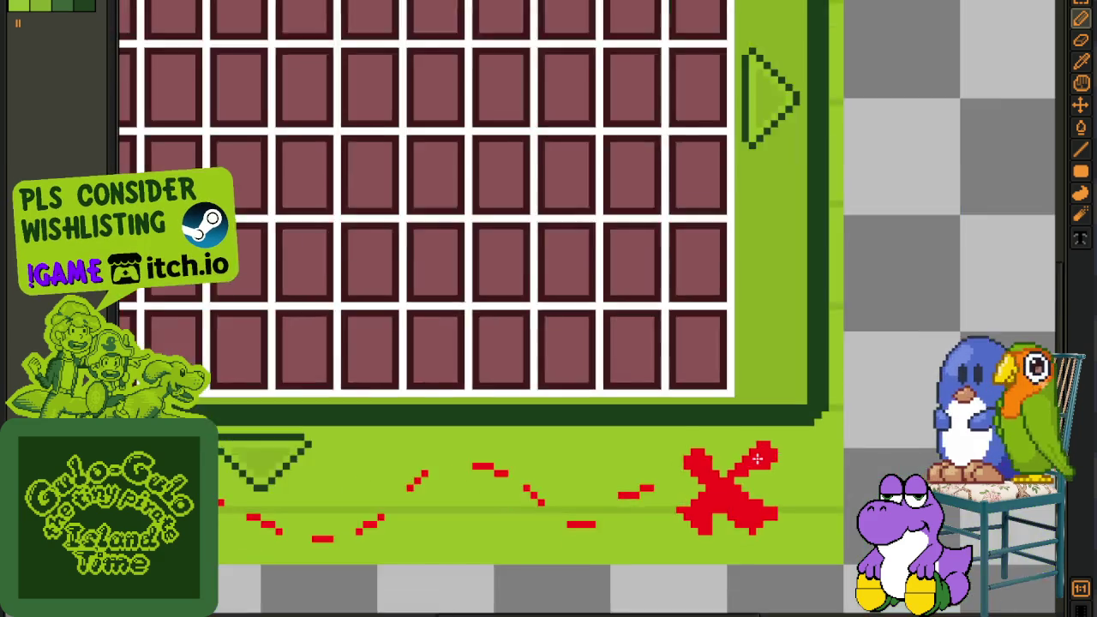
scroll(757, 460, "down", 2)
scroll(746, 471, "down", 1)
scroll(741, 476, "up", 3)
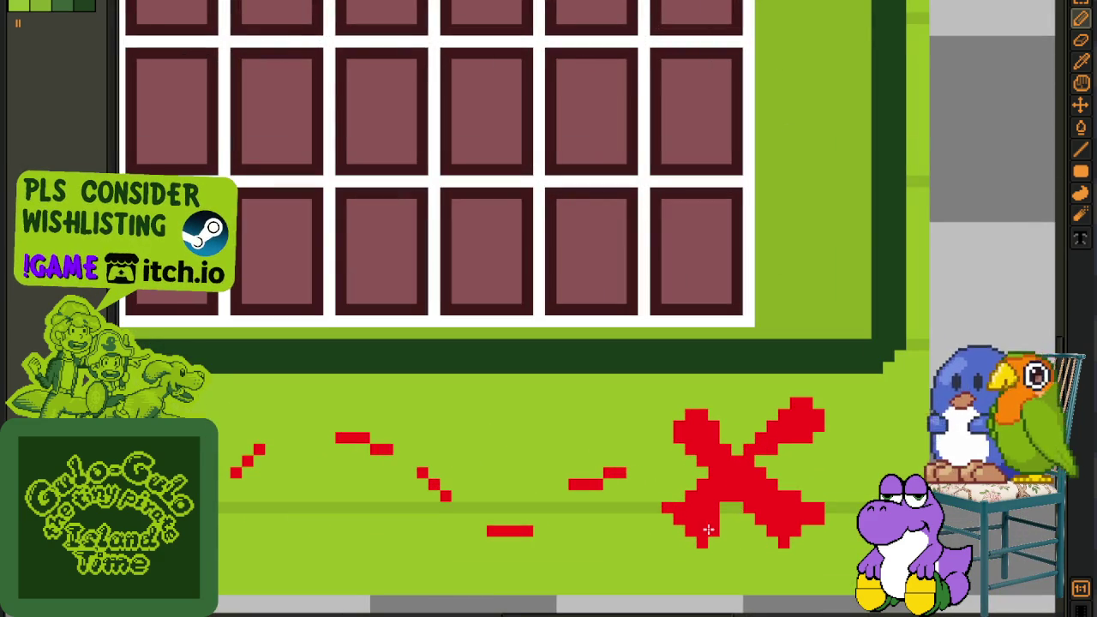
scroll(712, 531, "down", 3)
left_click_drag(557, 329, 619, 385)
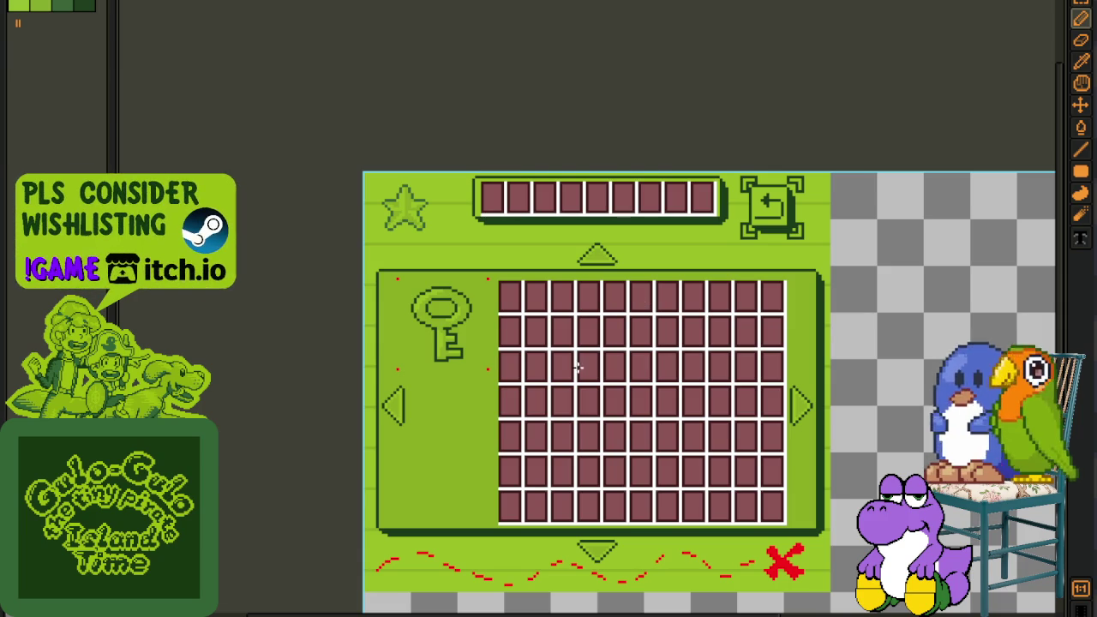
left_click_drag(578, 367, 600, 269)
- Show the layers timeline and pick the layer to draw the key's box on
key("Tab")
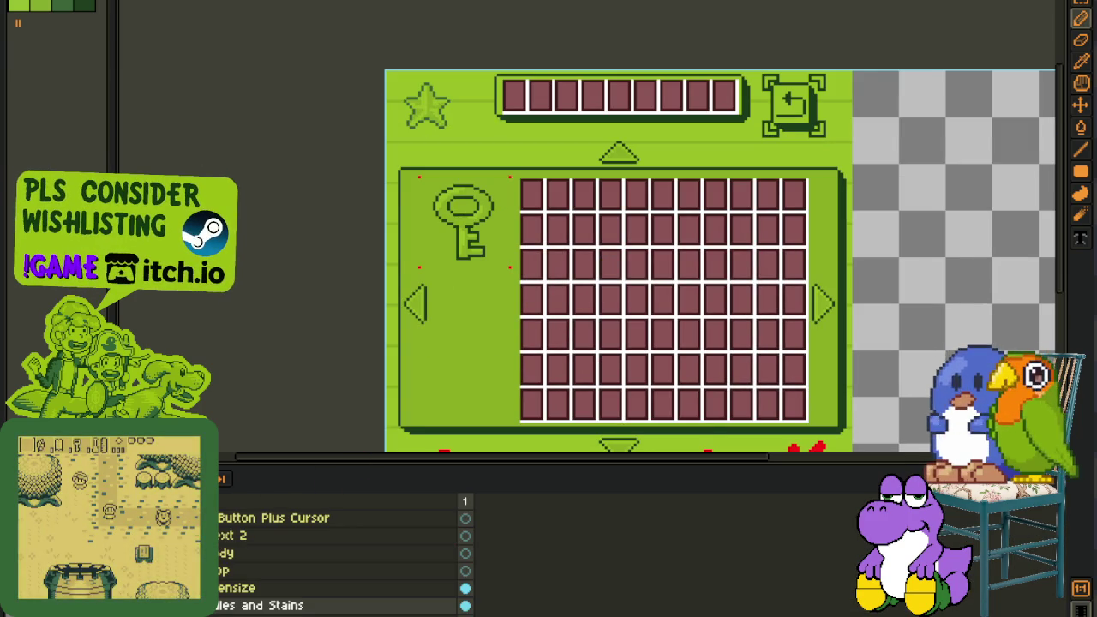
key("Tab")
key("Tab")
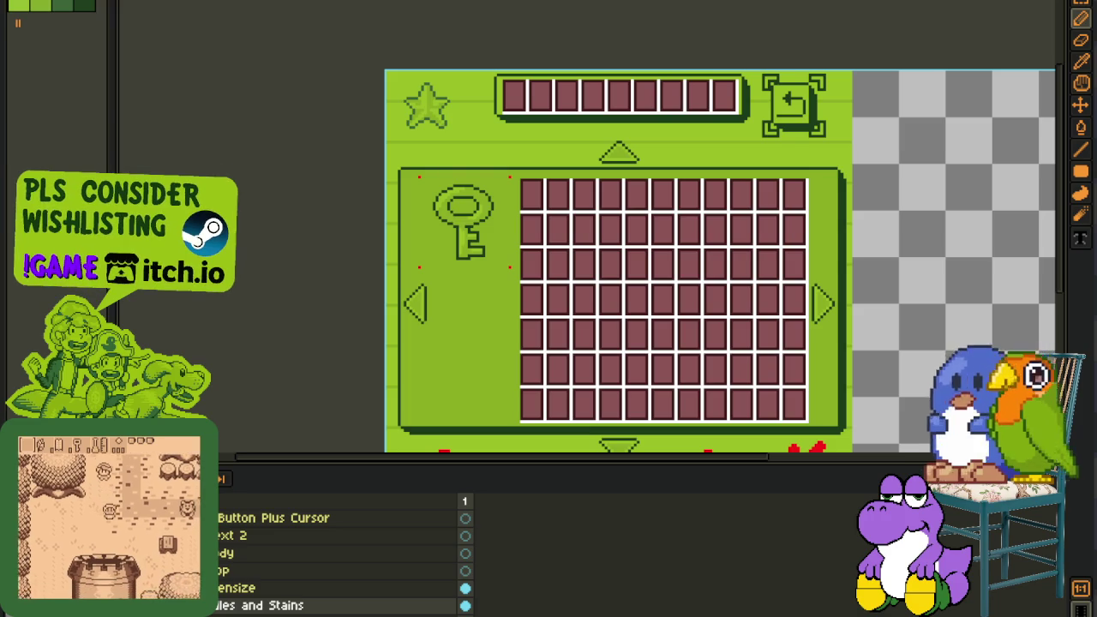
scroll(257, 557, "down", 2)
left_click_drag(257, 588, 257, 544)
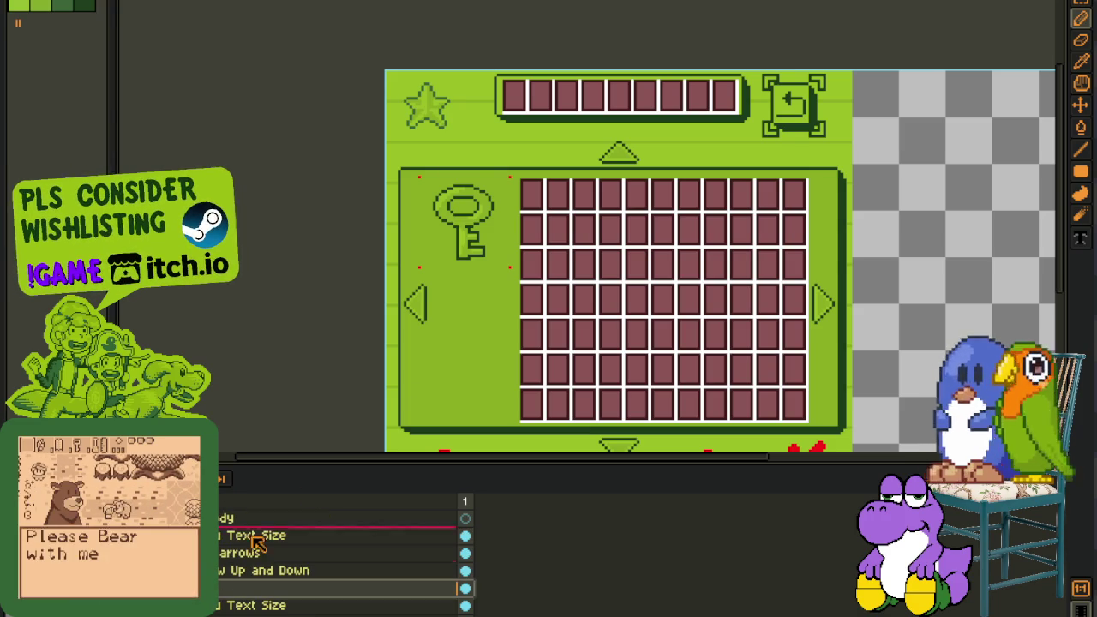
scroll(459, 257, "up", 2)
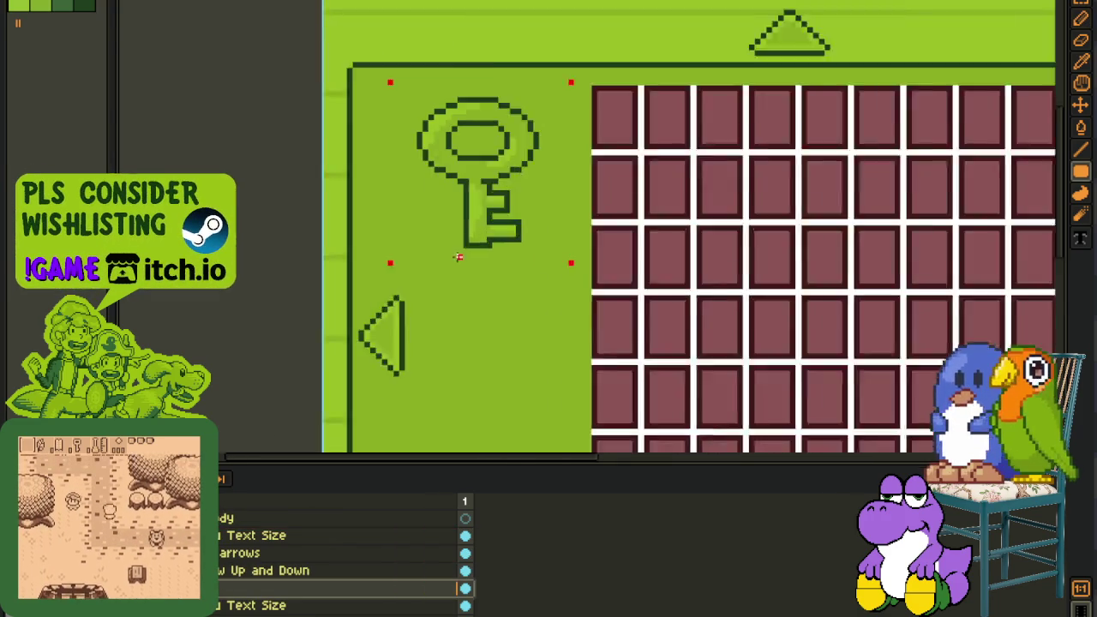
scroll(458, 257, "up", 1)
- Draw red bottom, right and left edges around the key and fill the box solid red
left_click_drag(408, 266, 609, 266)
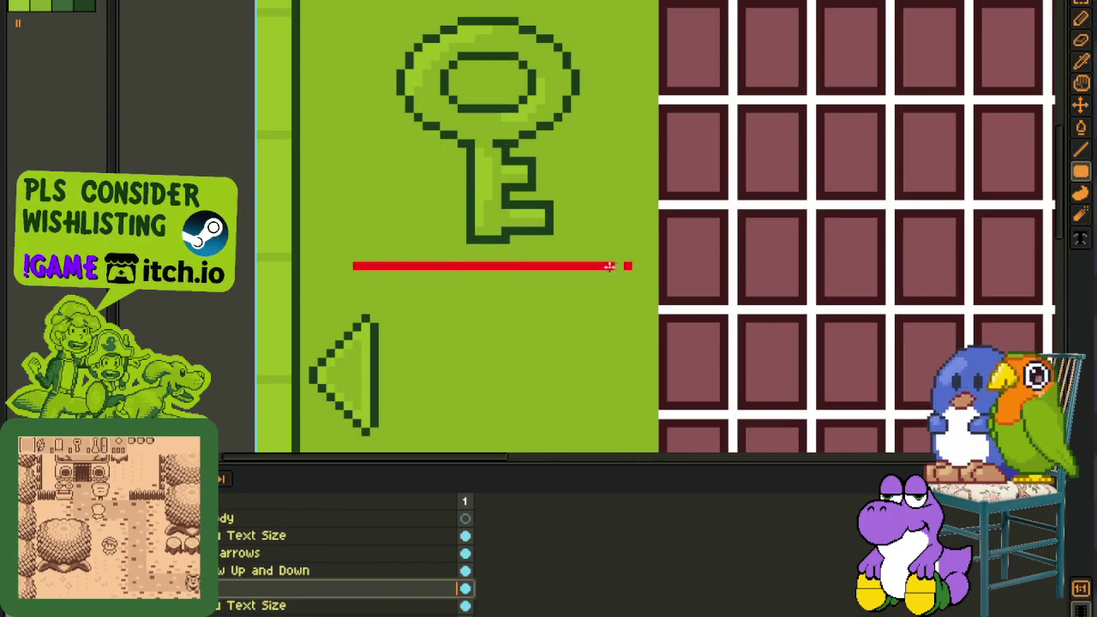
scroll(626, 265, "down", 1)
scroll(617, 313, "down", 1)
mouse_move(608, 370)
left_mouse_down()
mouse_move(604, 116)
mouse_move(340, 100)
left_mouse_up()
left_click_drag(334, 146, 337, 360)
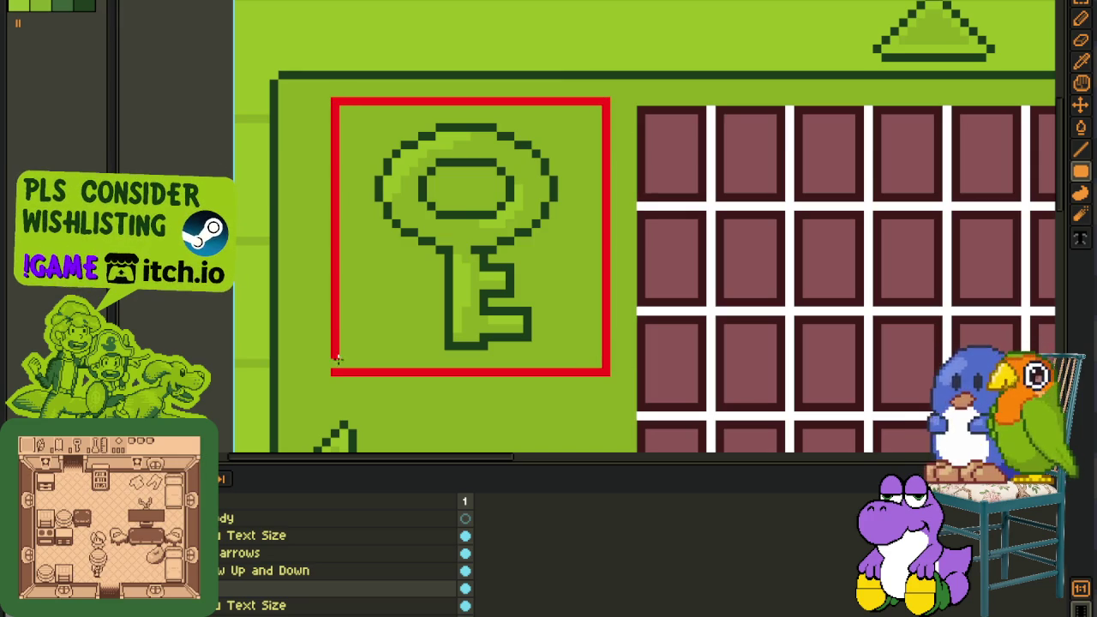
left_click(403, 276)
scroll(448, 188, "down", 2)
- Sample the grid cells' maroon and bucket-fill the red square behind the key with it
left_click(632, 168)
key("g")
left_click(485, 193)
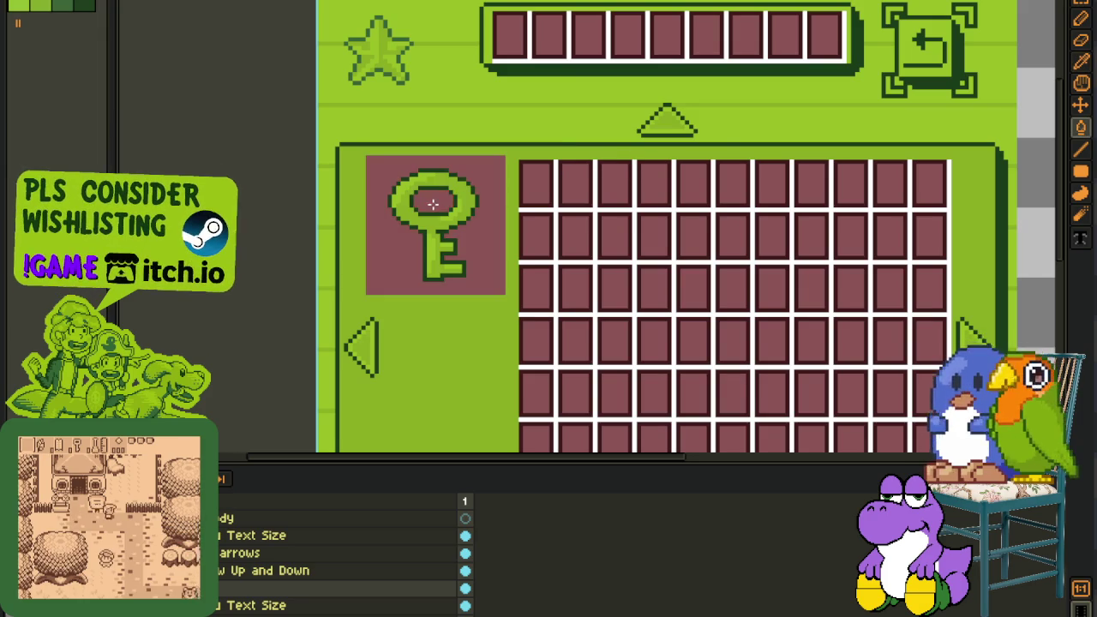
key("i")
scroll(691, 213, "down", 3)
scroll(458, 237, "up", 1)
scroll(851, 208, "up", 1)
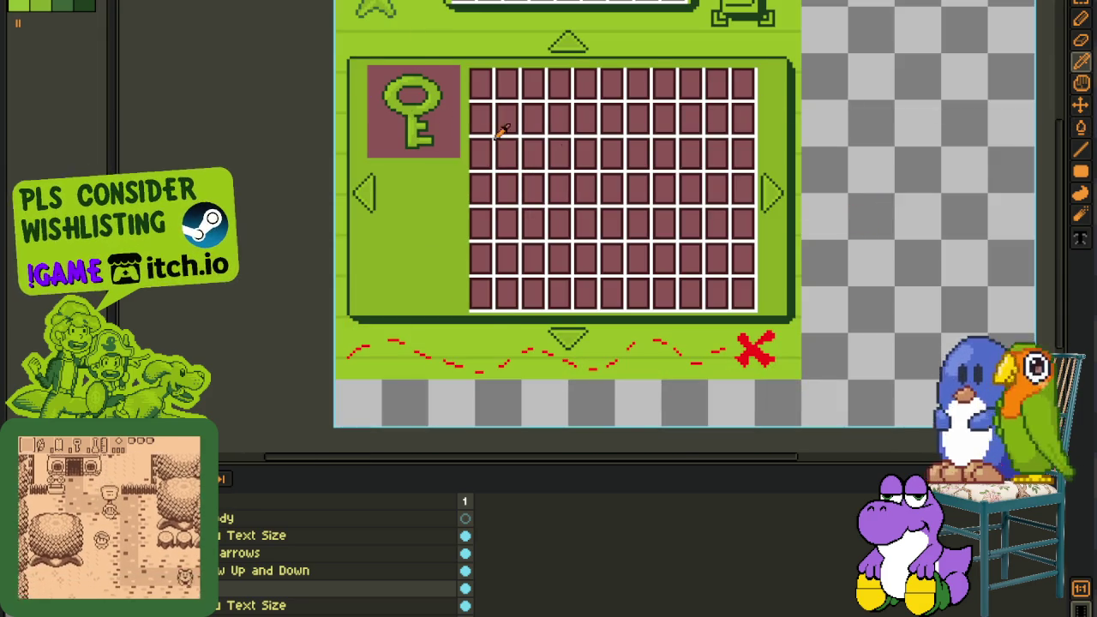
scroll(413, 118, "up", 1)
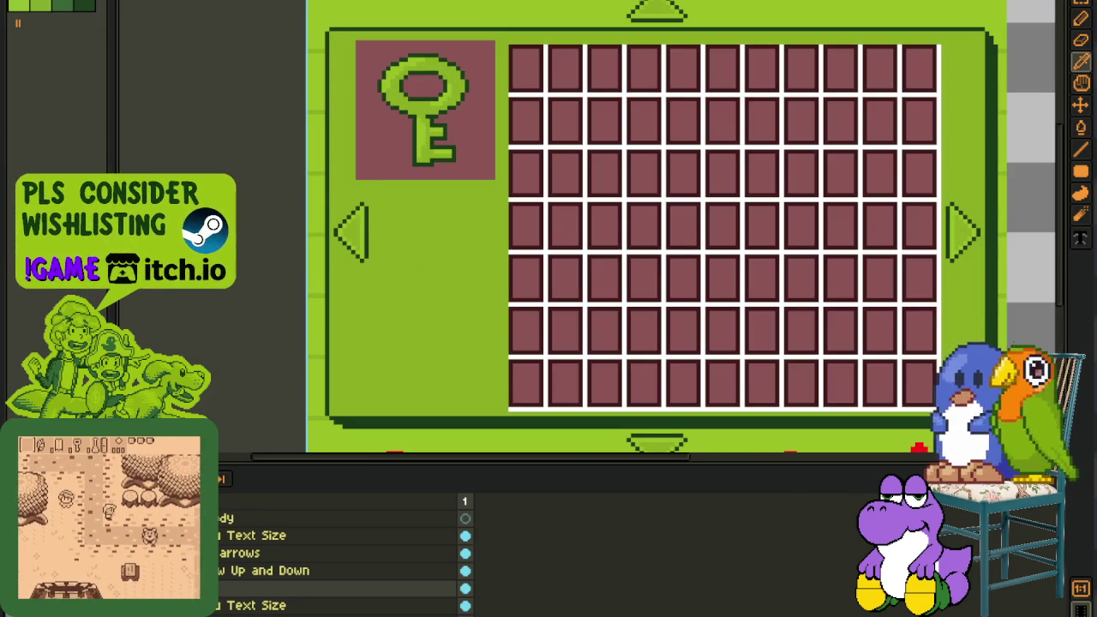
scroll(429, 277, "down", 1)
scroll(417, 191, "down", 2)
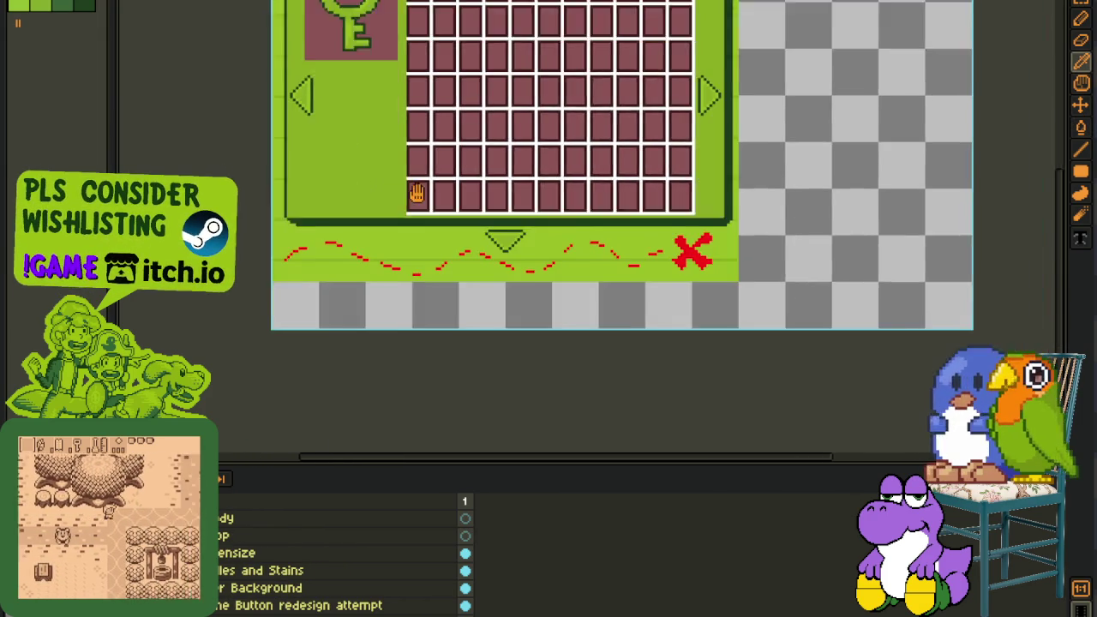
scroll(465, 283, "down", 2)
scroll(469, 290, "up", 2)
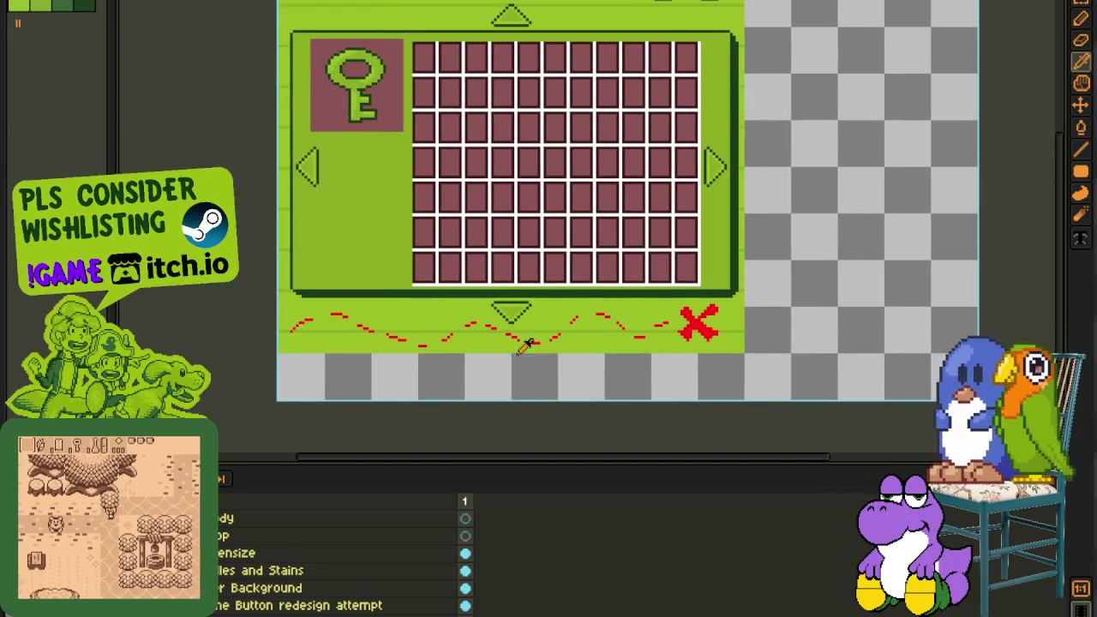
scroll(655, 309, "up", 2)
scroll(429, 348, "up", 3)
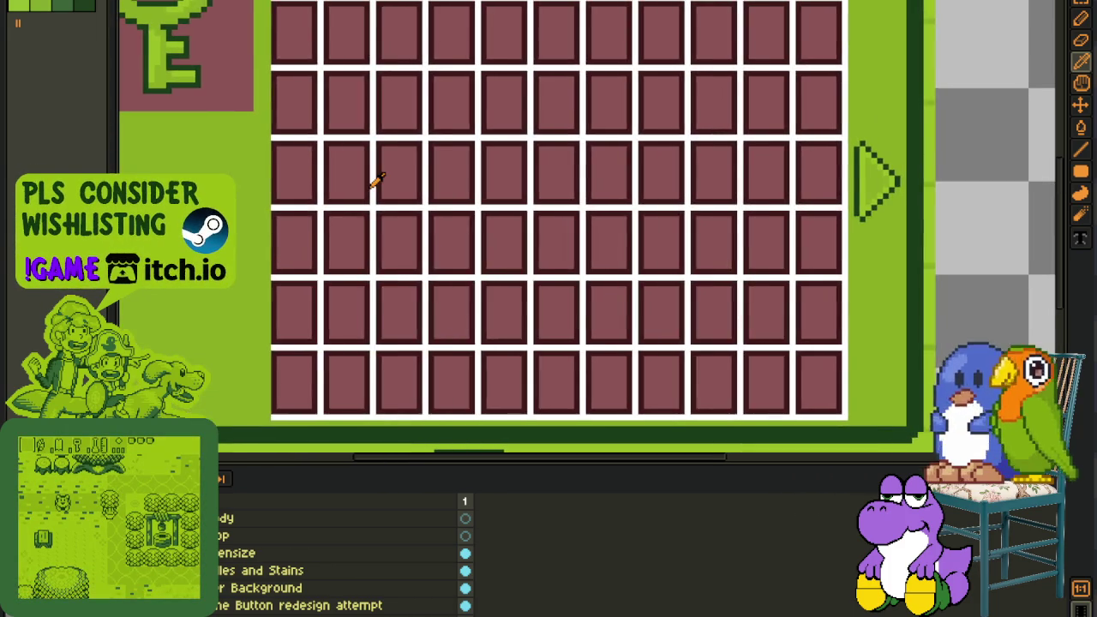
scroll(496, 343, "up", 3)
scroll(655, 210, "down", 1)
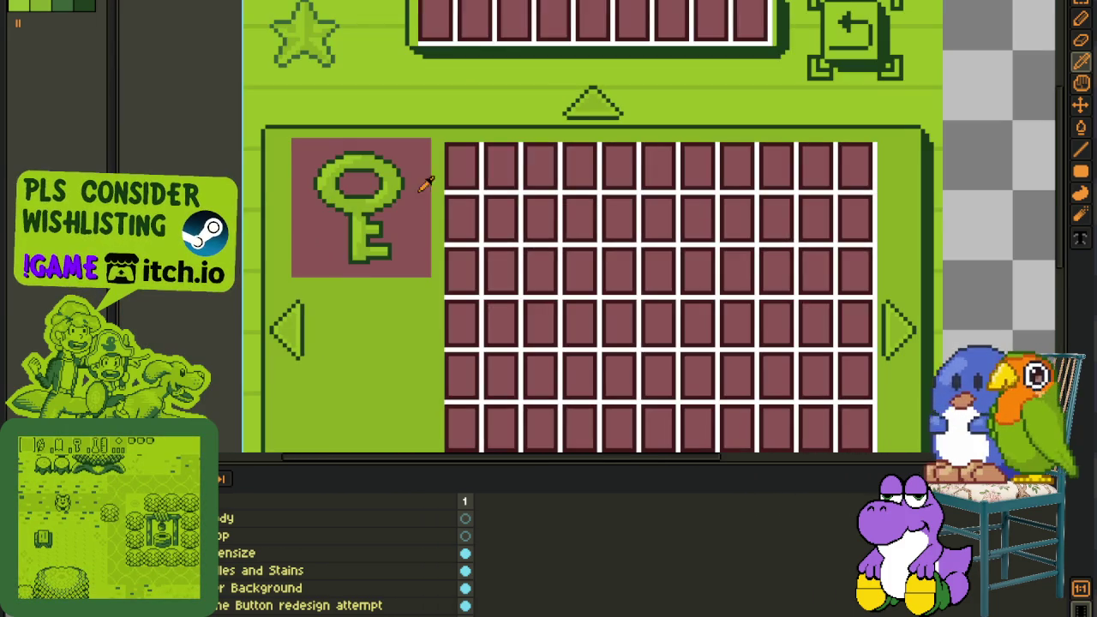
- Select the stains layer and centre the sprite in the view
scroll(320, 135, "up", 1)
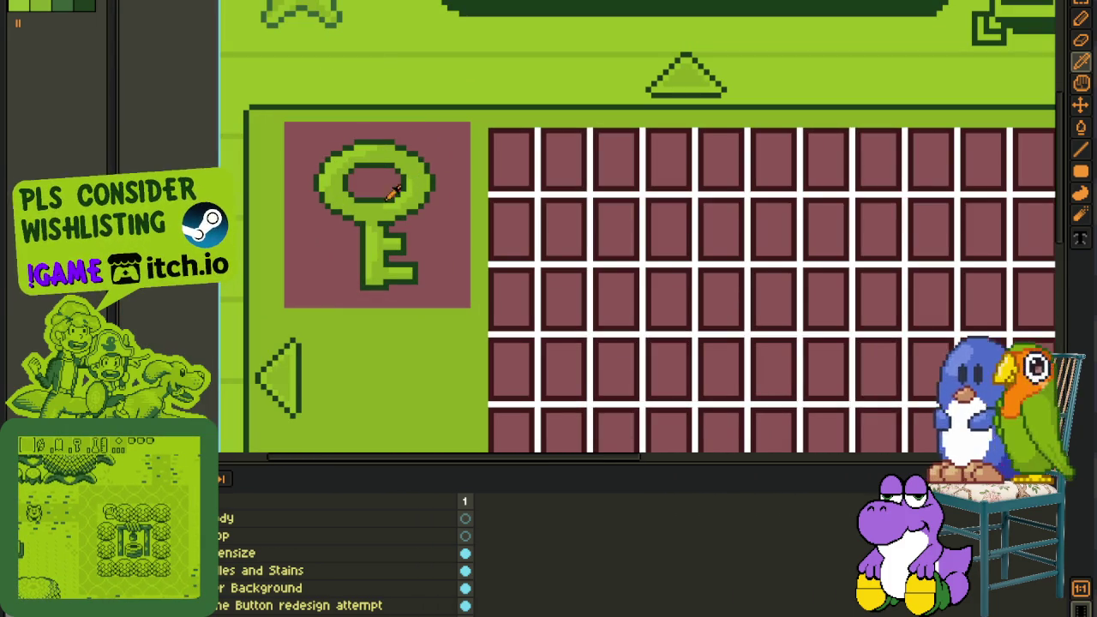
scroll(348, 134, "down", 1)
scroll(348, 134, "up", 1)
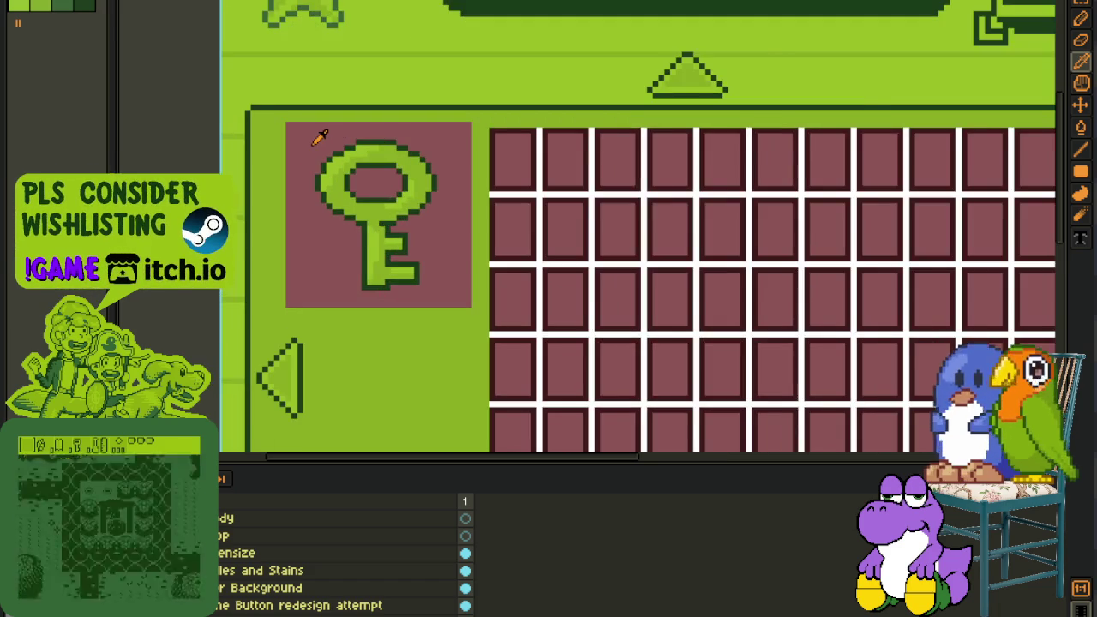
scroll(318, 129, "up", 1)
scroll(306, 135, "up", 1)
scroll(490, 205, "down", 1)
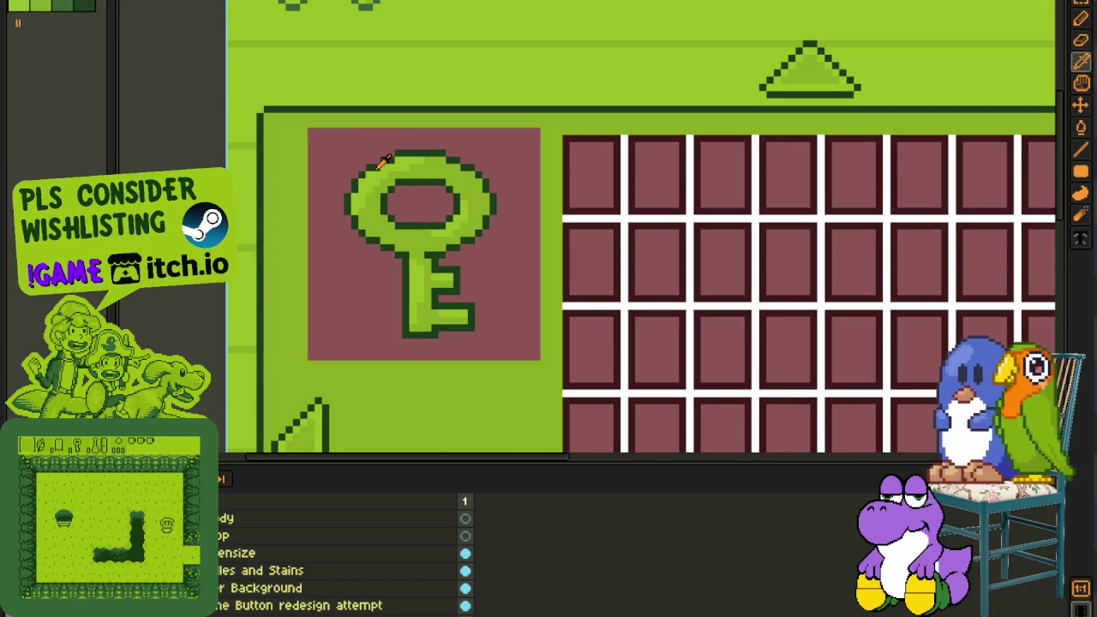
scroll(433, 242, "down", 1)
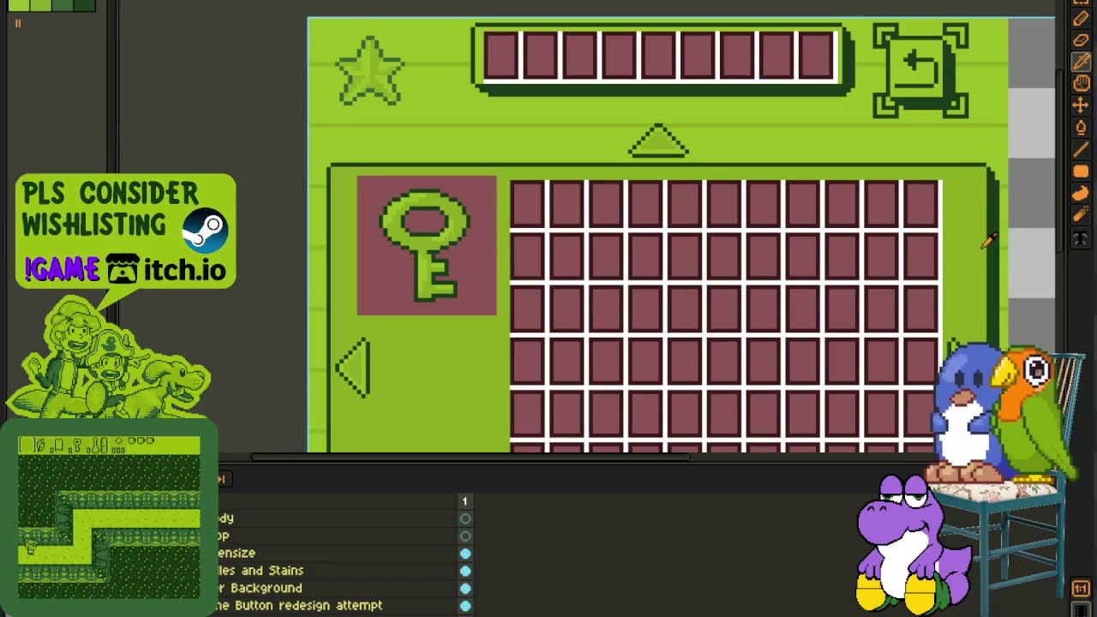
scroll(949, 192, "down", 1)
scroll(938, 215, "down", 2)
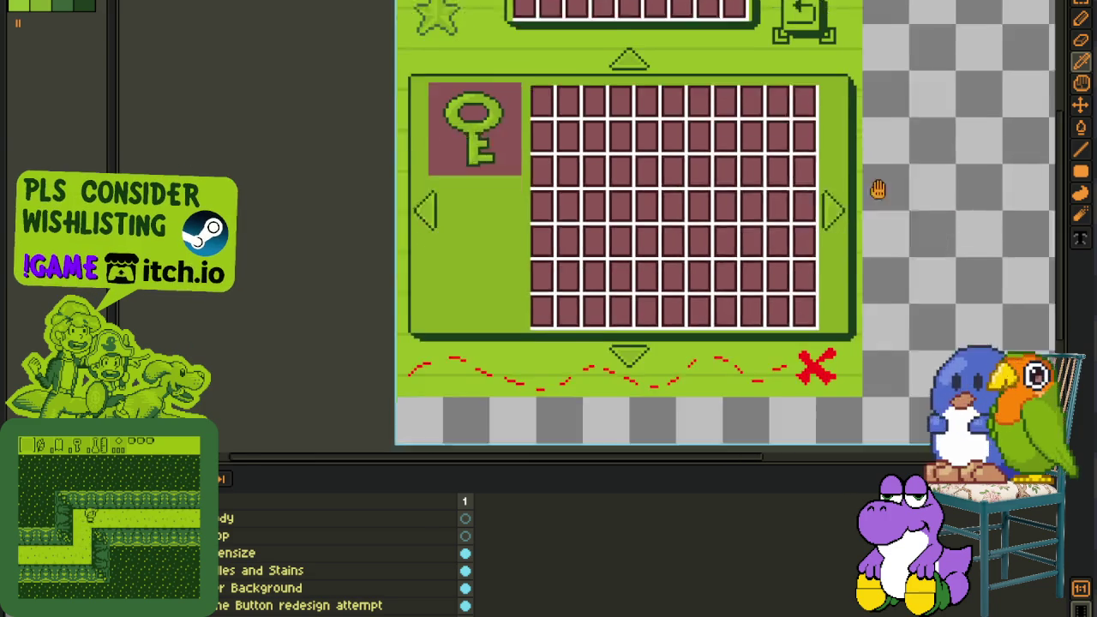
scroll(939, 214, "right", 3)
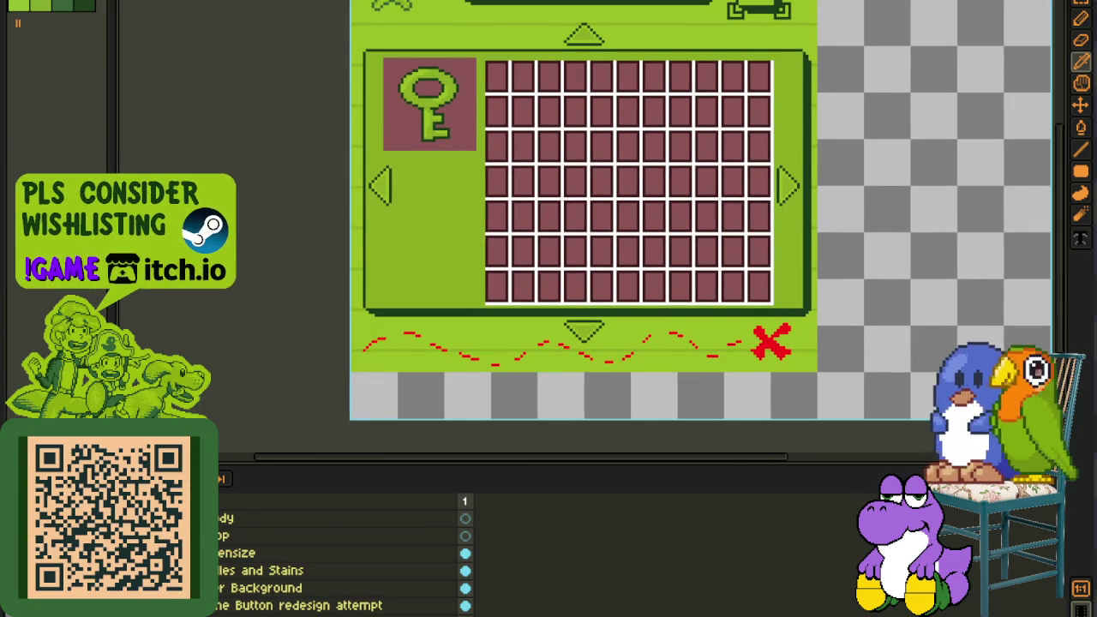
scroll(343, 548, "up", 2)
scroll(343, 552, "down", 4)
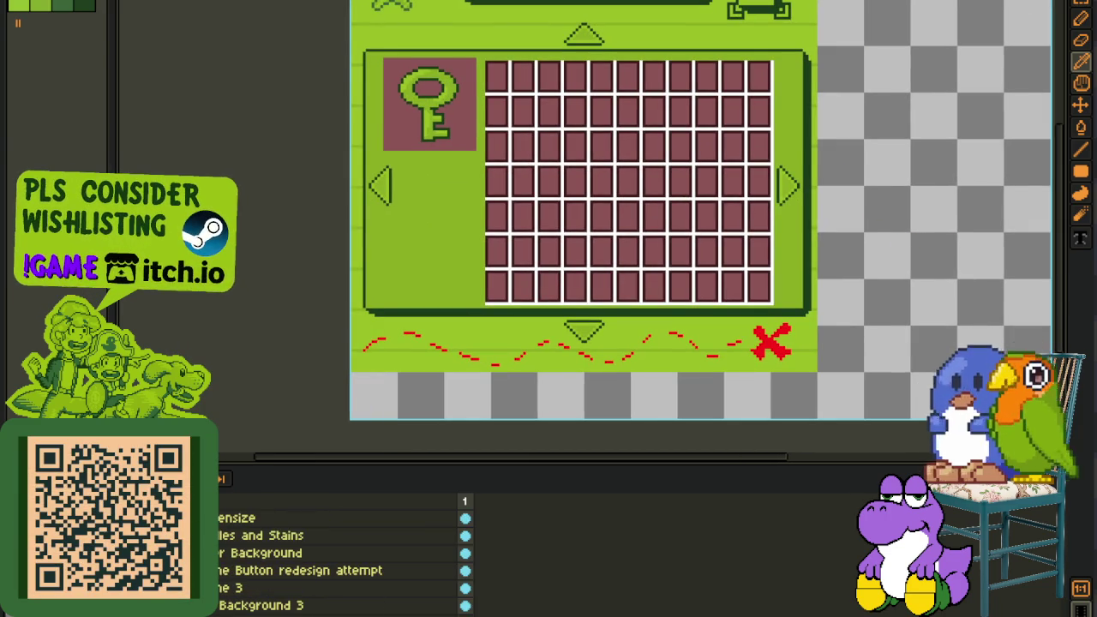
left_click(236, 535)
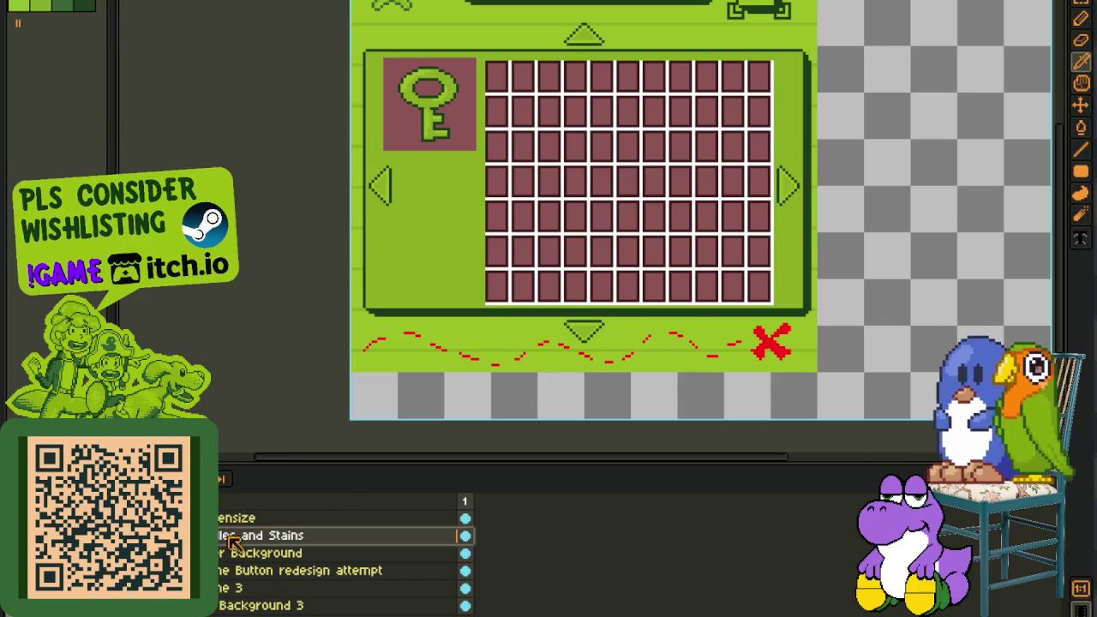
scroll(514, 364, "down", 3)
scroll(675, 316, "up", 1)
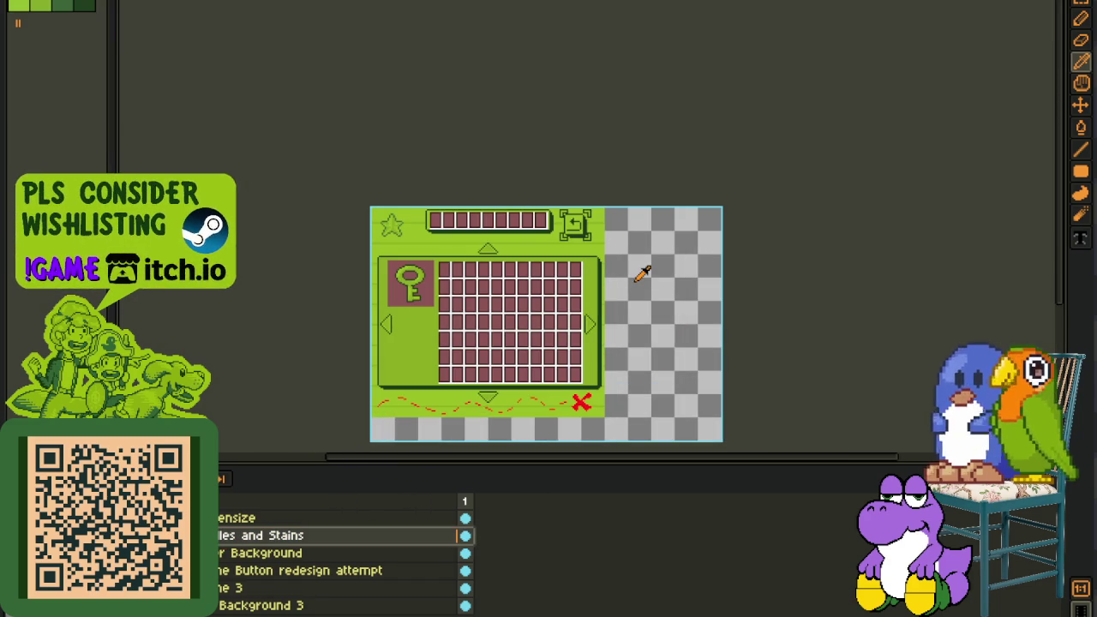
left_click_drag(296, 450, 347, 463)
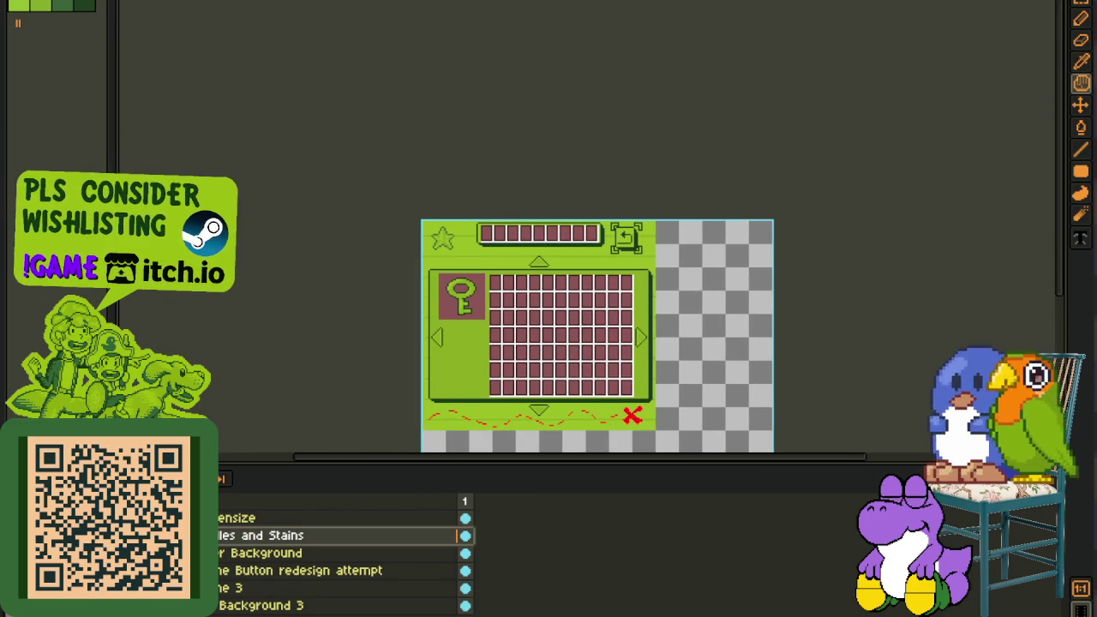
- Draw the black round bowl outline beside the triangle, leaving its right side open
key("Tab")
scroll(711, 245, "up", 3)
scroll(544, 286, "up", 1)
scroll(582, 317, "up", 1)
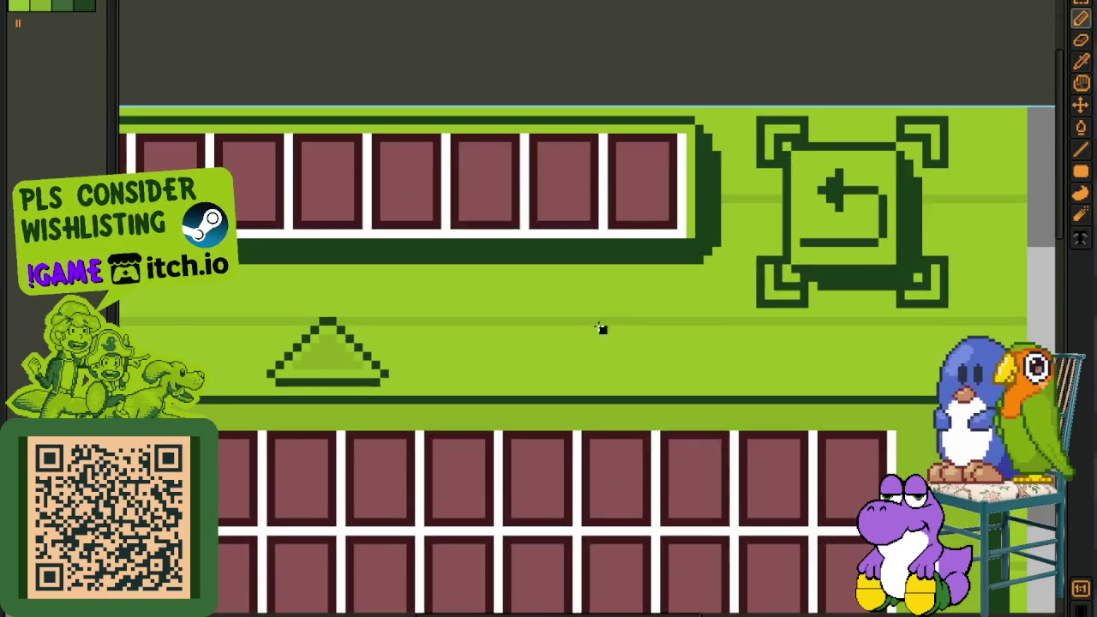
scroll(531, 341, "up", 1)
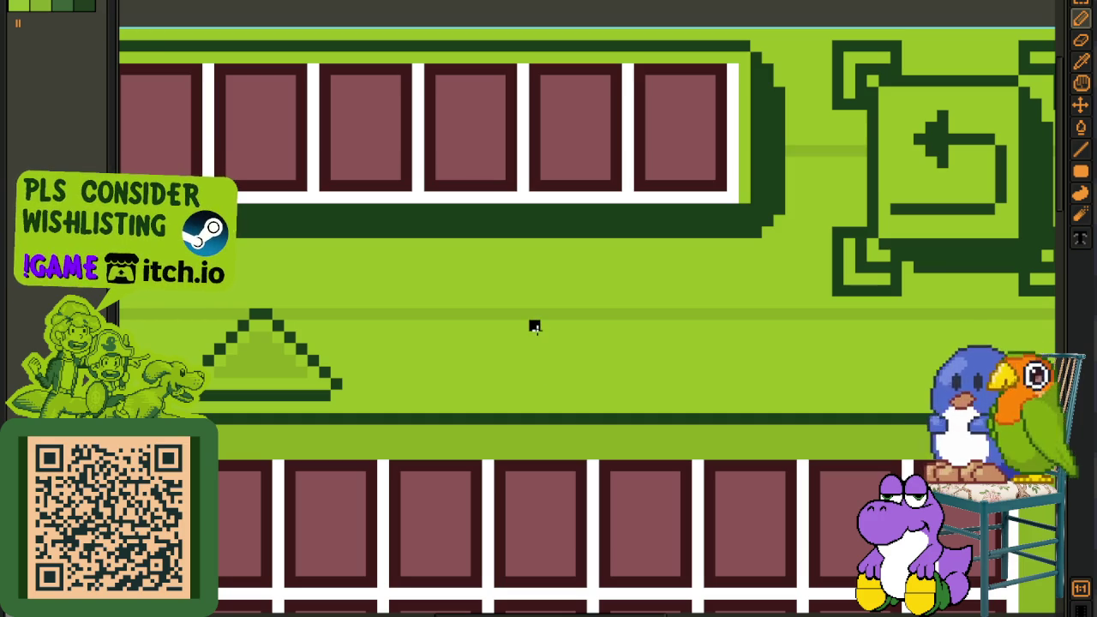
mouse_move(546, 336)
left_mouse_down()
mouse_move(679, 411)
mouse_move(562, 352)
left_mouse_up()
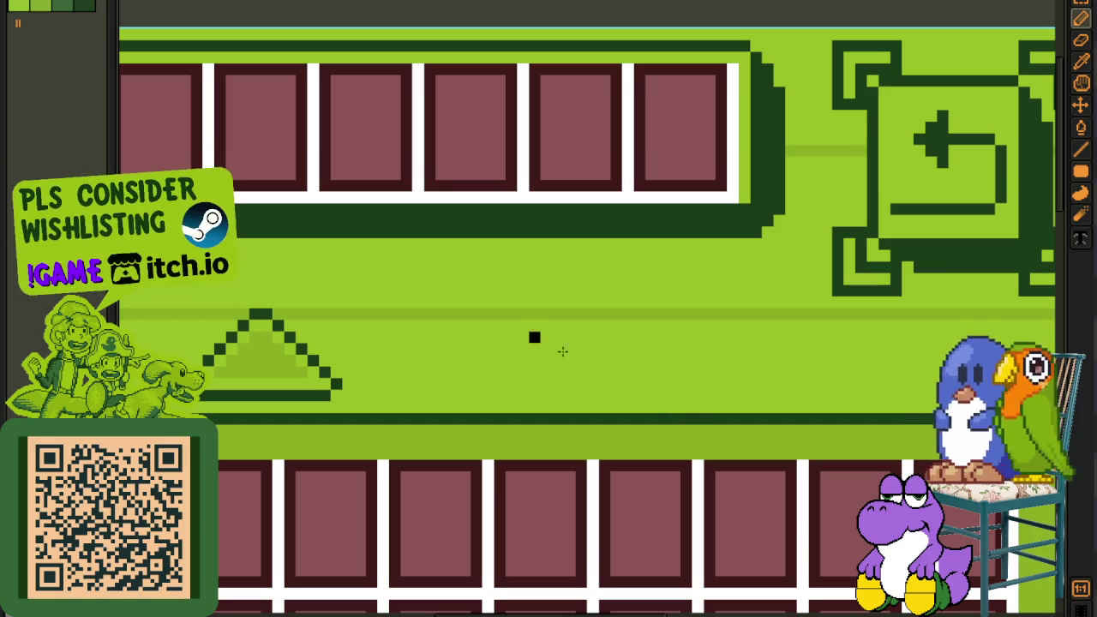
left_click_drag(557, 314, 594, 405)
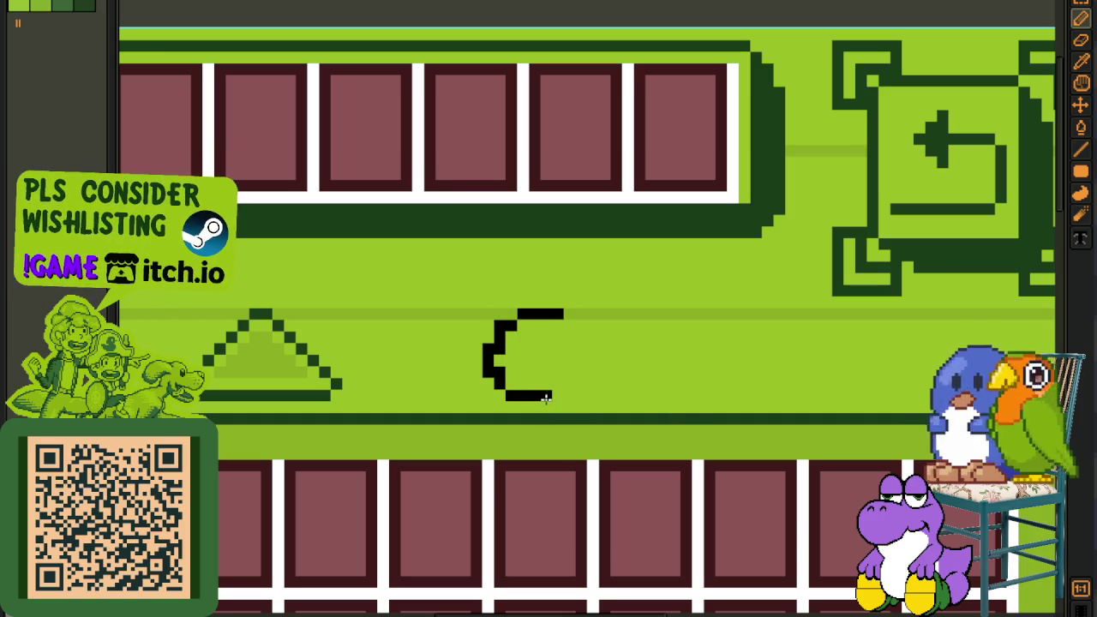
left_click_drag(541, 395, 590, 394)
left_click_drag(563, 313, 590, 386)
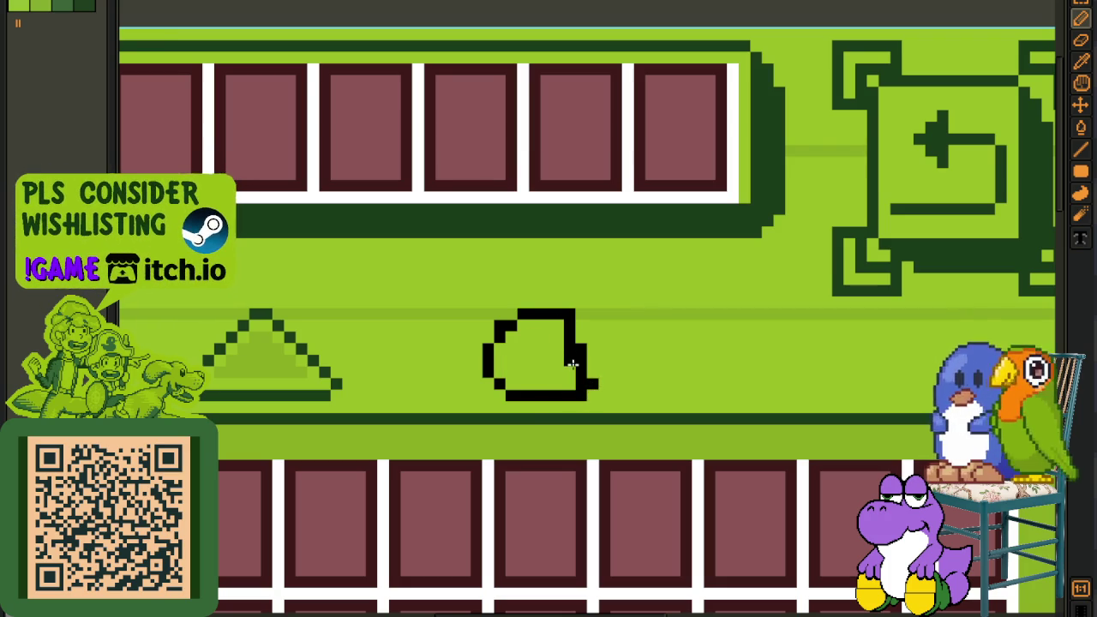
mouse_move(579, 370)
left_mouse_down()
mouse_move(579, 340)
mouse_move(583, 377)
mouse_move(703, 339)
mouse_move(815, 339)
left_mouse_up()
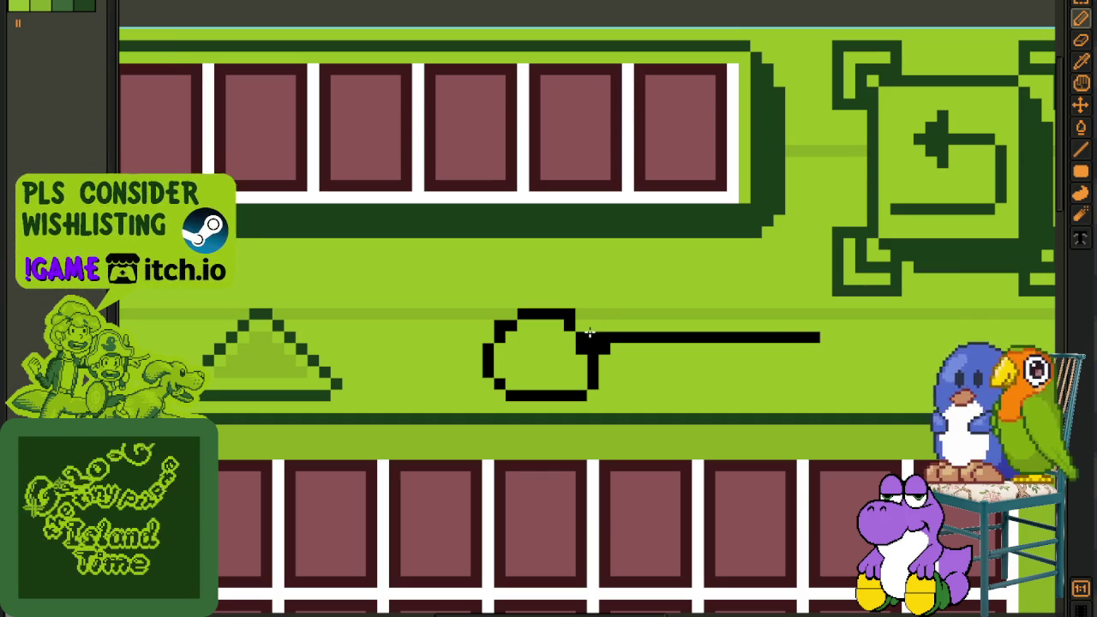
- Thicken the handle's black lines, extend them leftward and close the lower line's gap
mouse_move(739, 331)
left_mouse_down()
mouse_move(638, 331)
mouse_move(739, 323)
left_mouse_up()
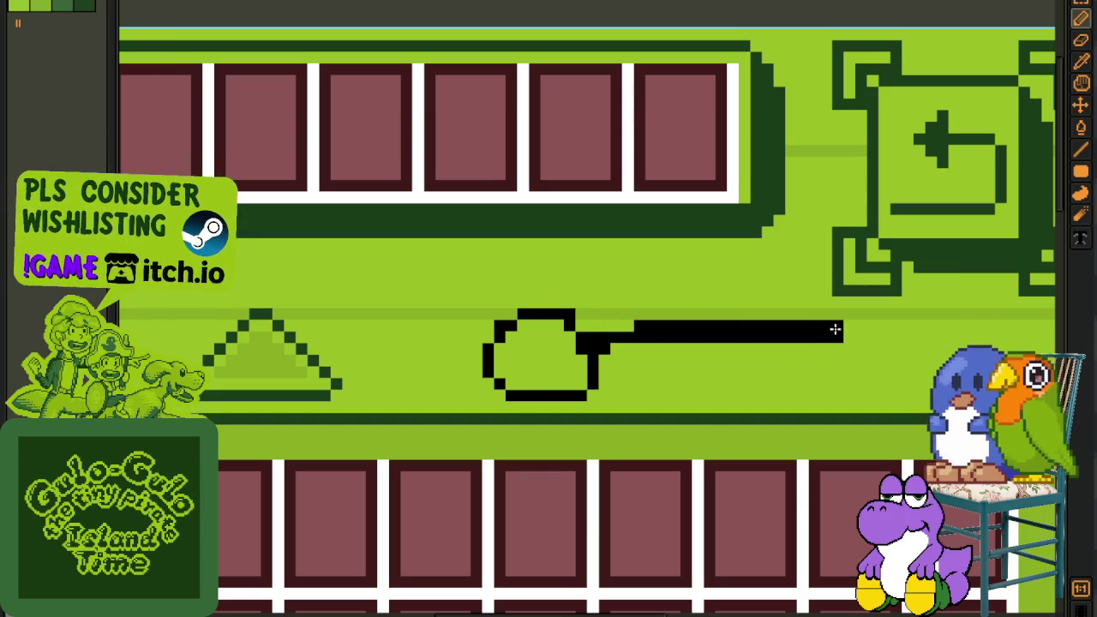
mouse_move(845, 337)
left_mouse_down()
mouse_move(634, 347)
mouse_move(594, 330)
mouse_move(825, 340)
left_mouse_up()
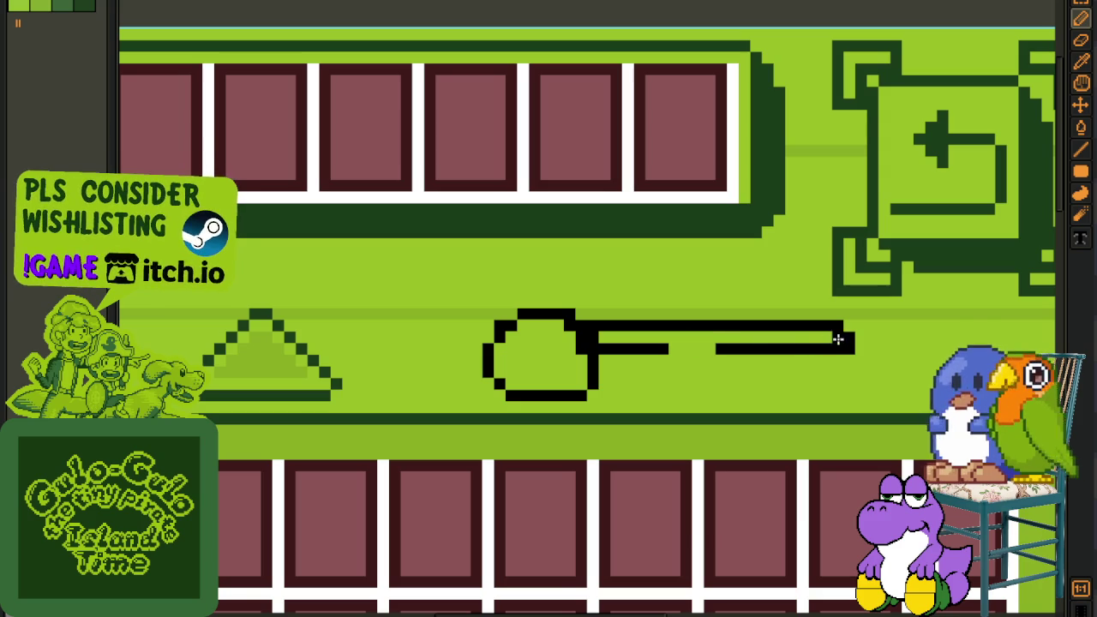
left_click_drag(739, 348, 659, 349)
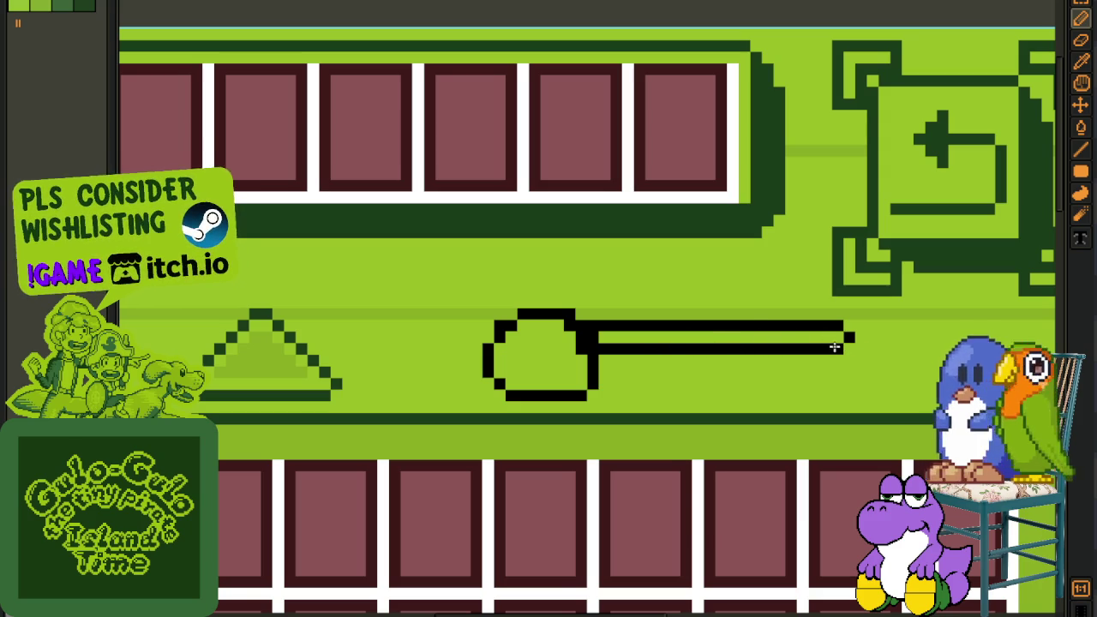
- Shift the handle's left part down one pixel and fill the bowl's missing corner pixel
scroll(614, 317, "up", 1)
left_click_drag(584, 312, 728, 394)
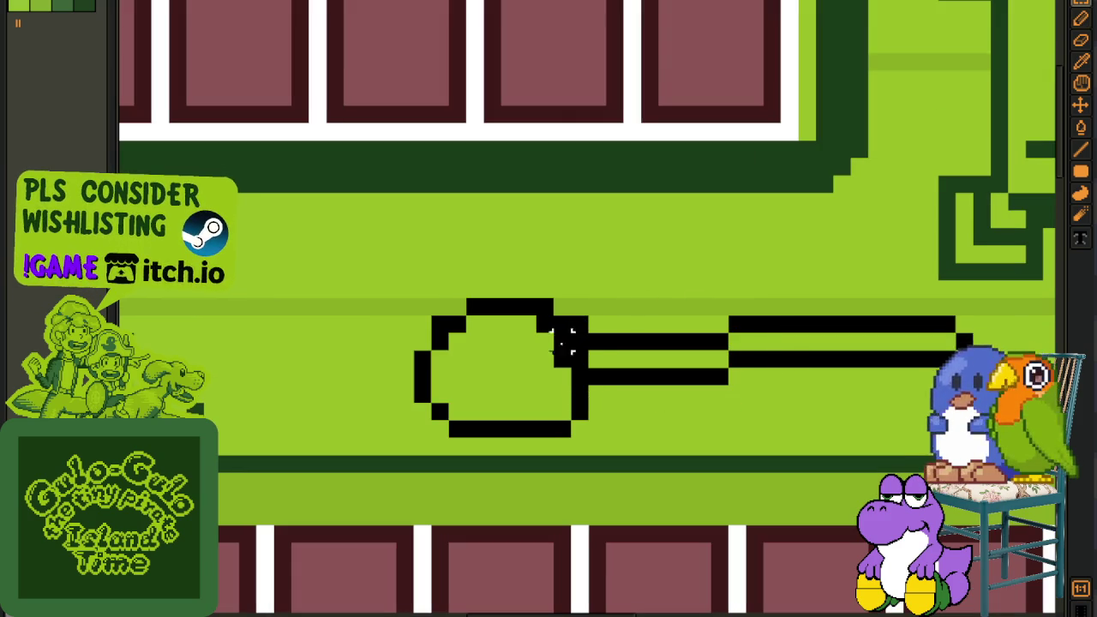
key("e")
key("i")
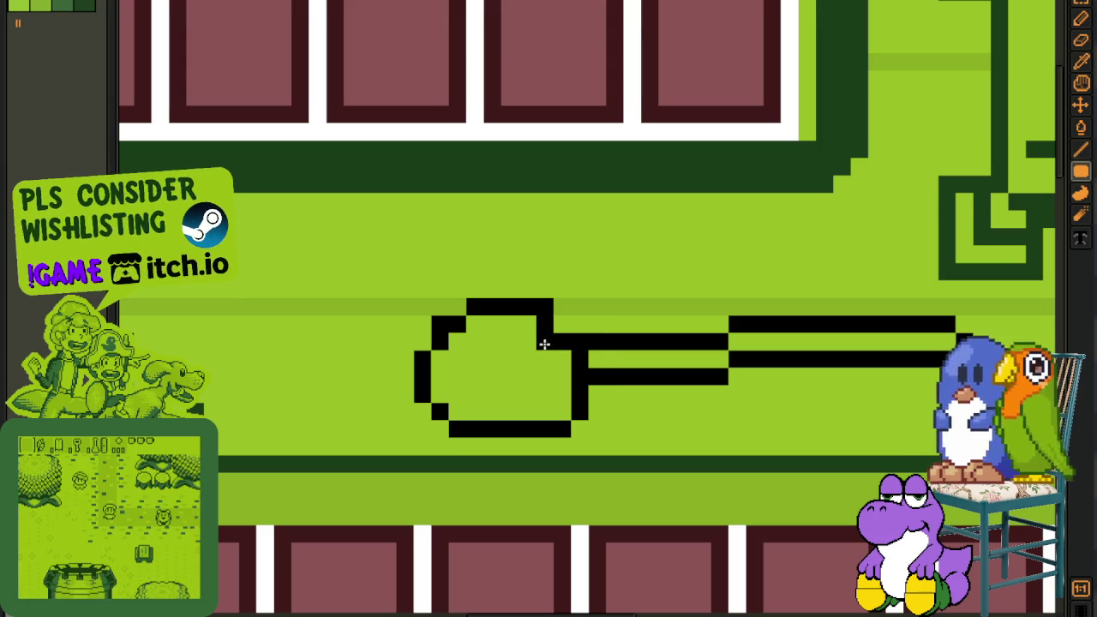
key("b")
left_click(561, 309)
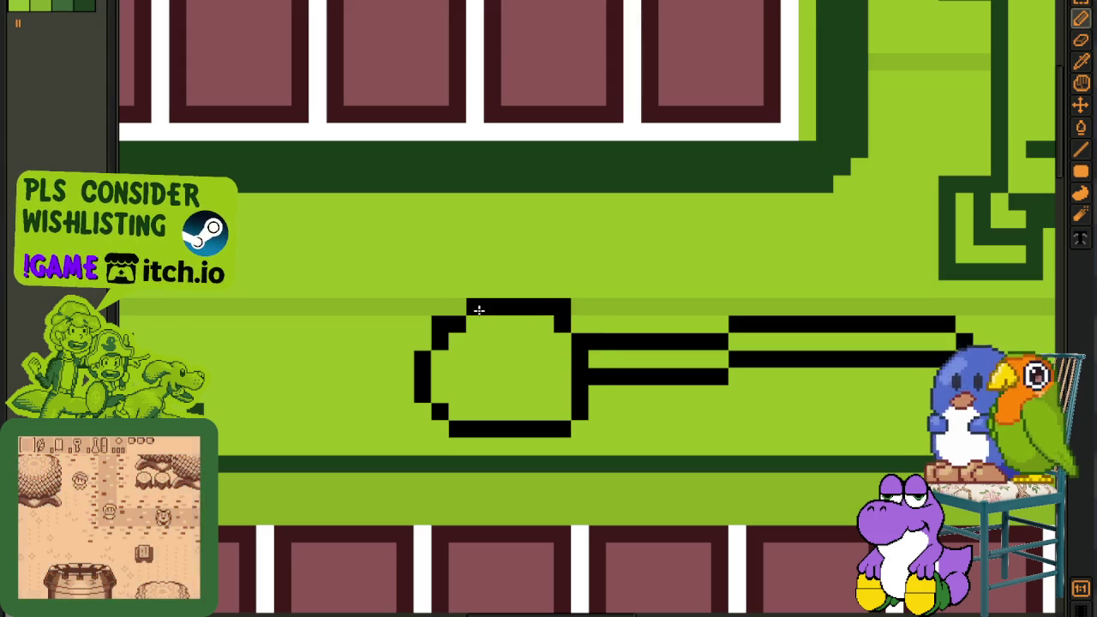
scroll(489, 340, "down", 4)
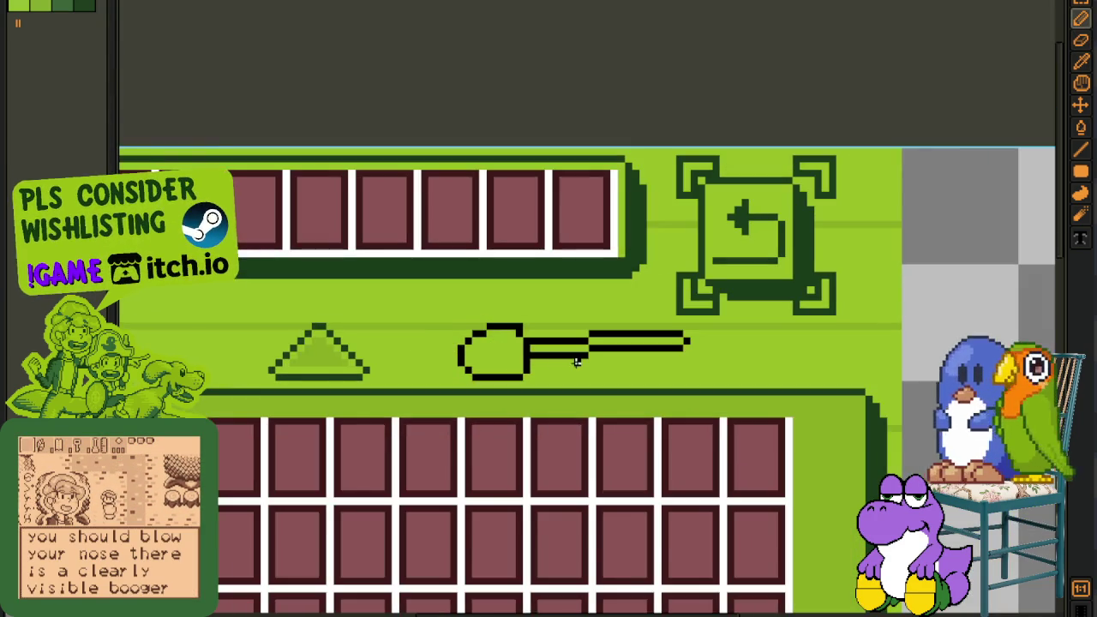
- Pan the view from the inventory grid back toward the reworked spoon icon
scroll(577, 360, "down", 2)
scroll(643, 394, "down", 1)
scroll(756, 436, "down", 2)
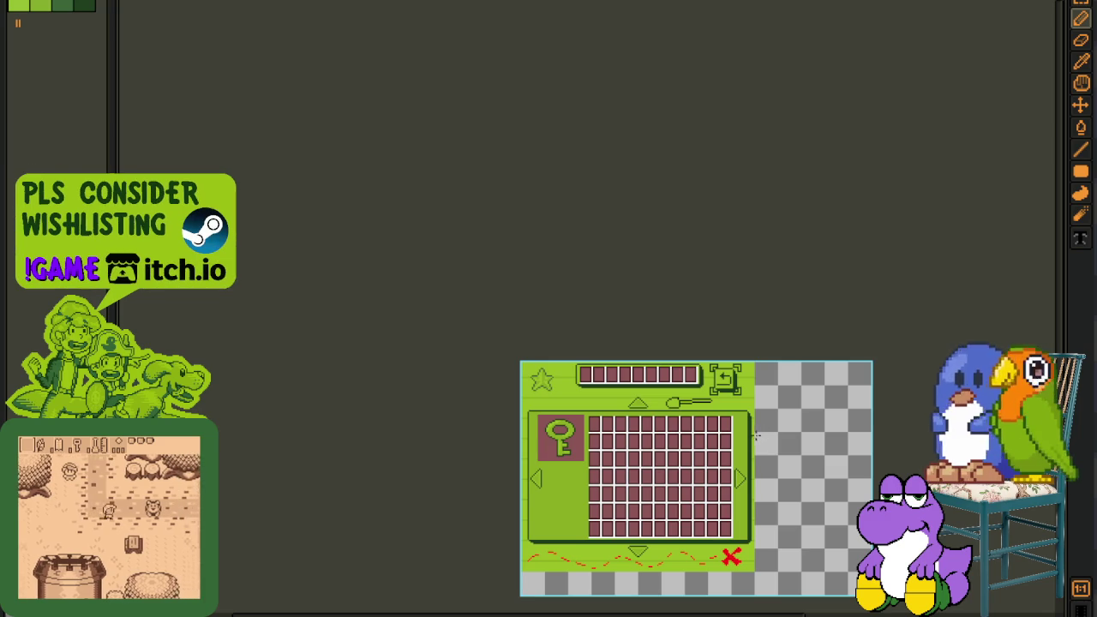
key("h")
scroll(756, 436, "up", 3)
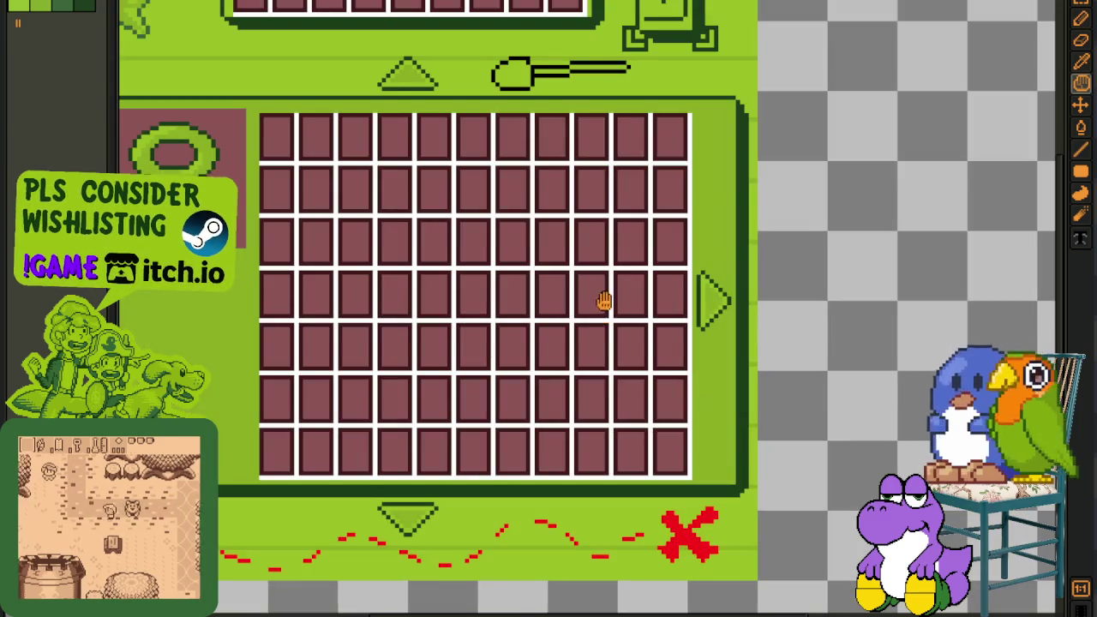
left_click_drag(605, 300, 694, 465)
key("b")
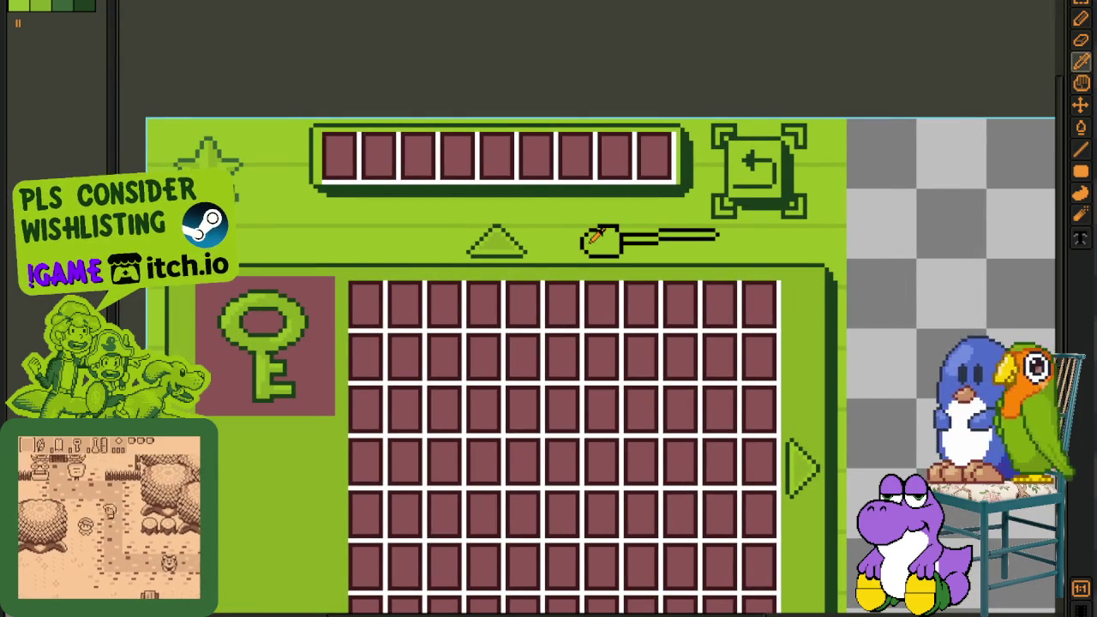
left_click_drag(598, 237, 587, 269)
scroll(521, 269, "up", 1)
scroll(309, 257, "down", 1)
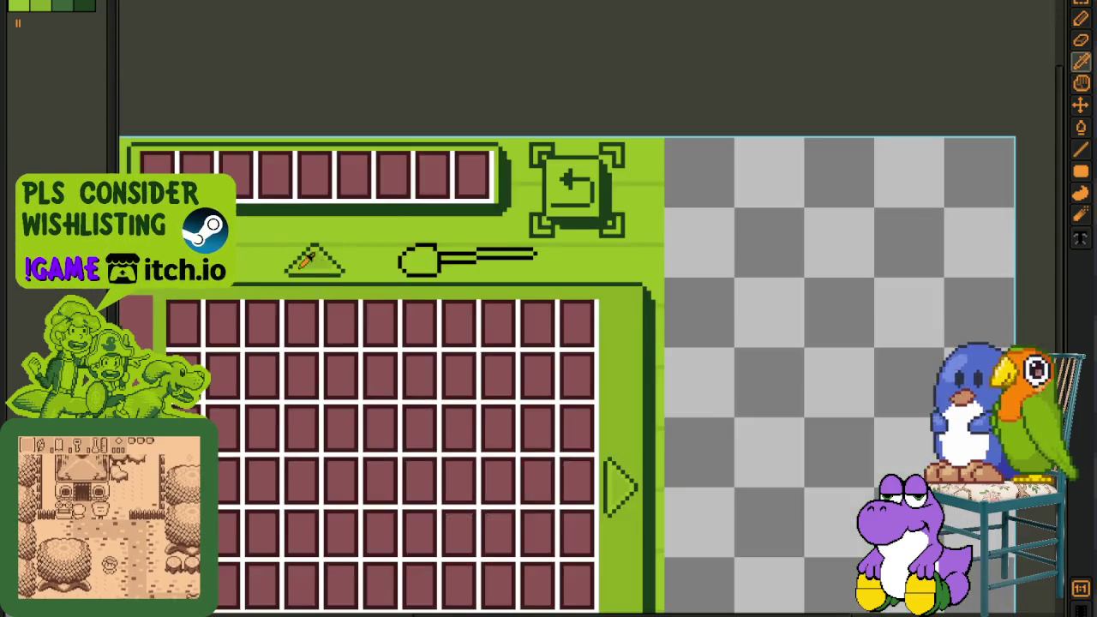
- Zoom in to inspect the spoon icon, then save the inventory sprite with Ctrl+S
key("h")
scroll(331, 317, "down", 1)
scroll(440, 314, "up", 1)
key("b")
scroll(441, 313, "up", 1)
scroll(495, 257, "down", 1)
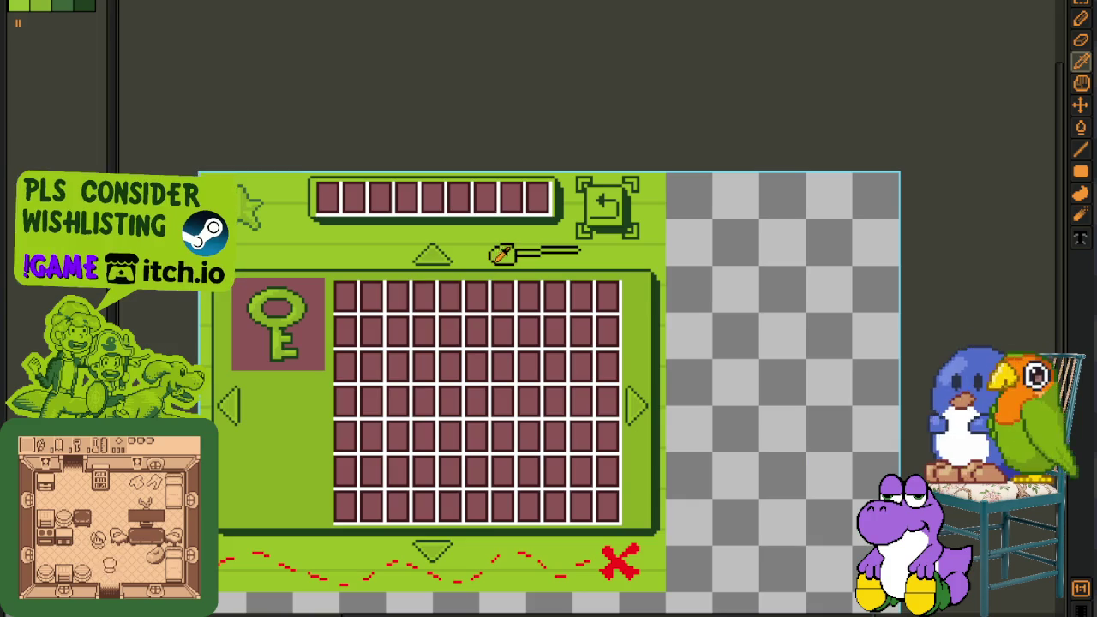
left_click_drag(523, 252, 548, 243)
scroll(549, 243, "up", 1)
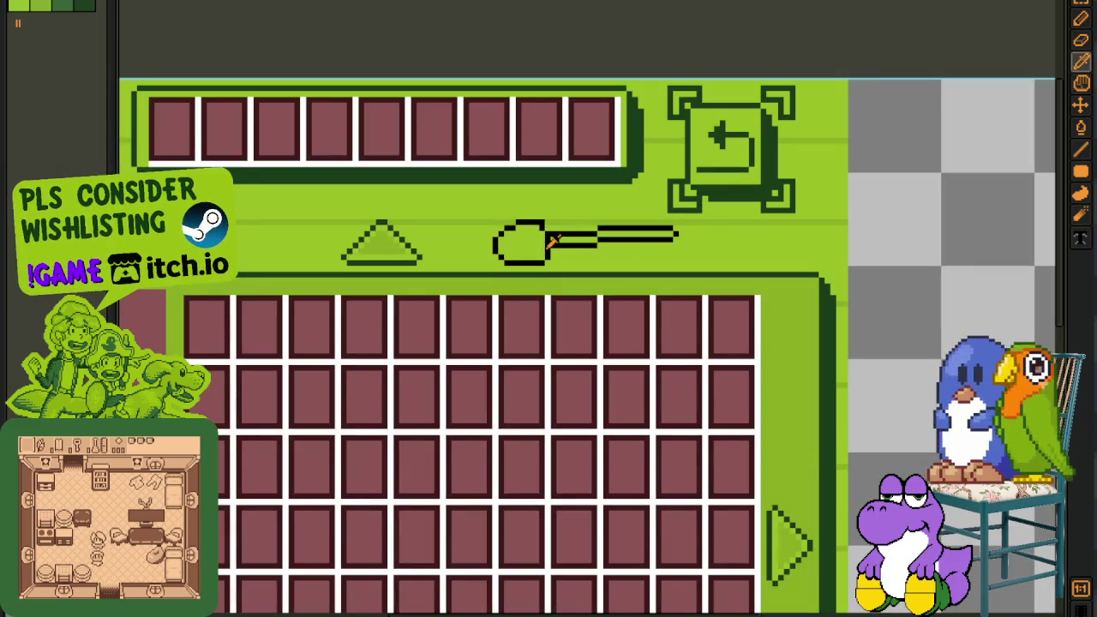
scroll(552, 240, "down", 1)
key("ctrl+s")
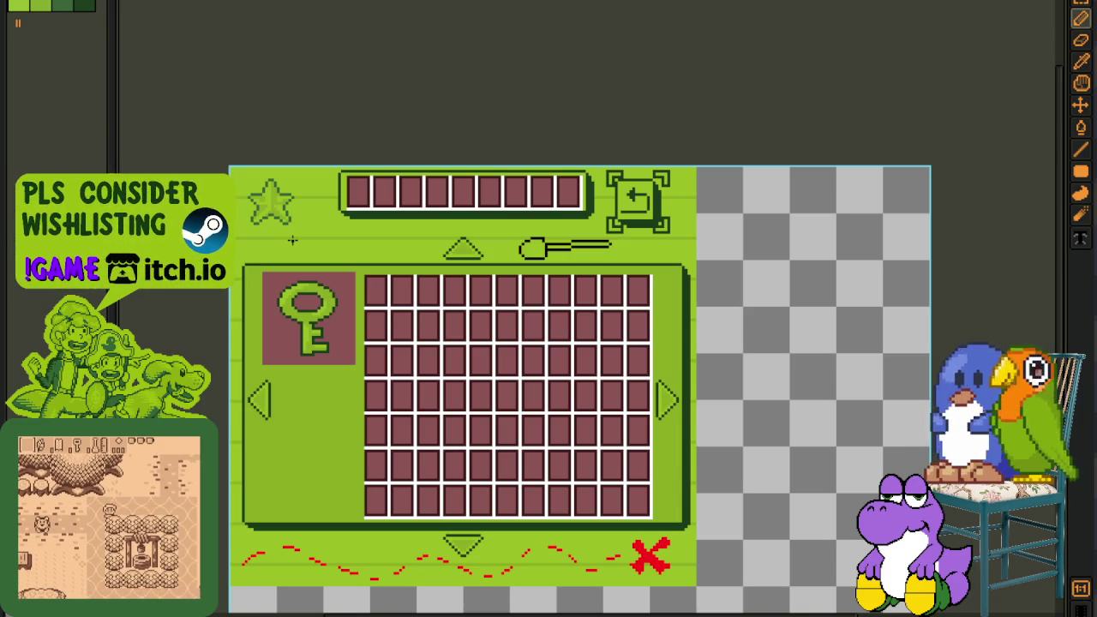
scroll(292, 241, "up", 1)
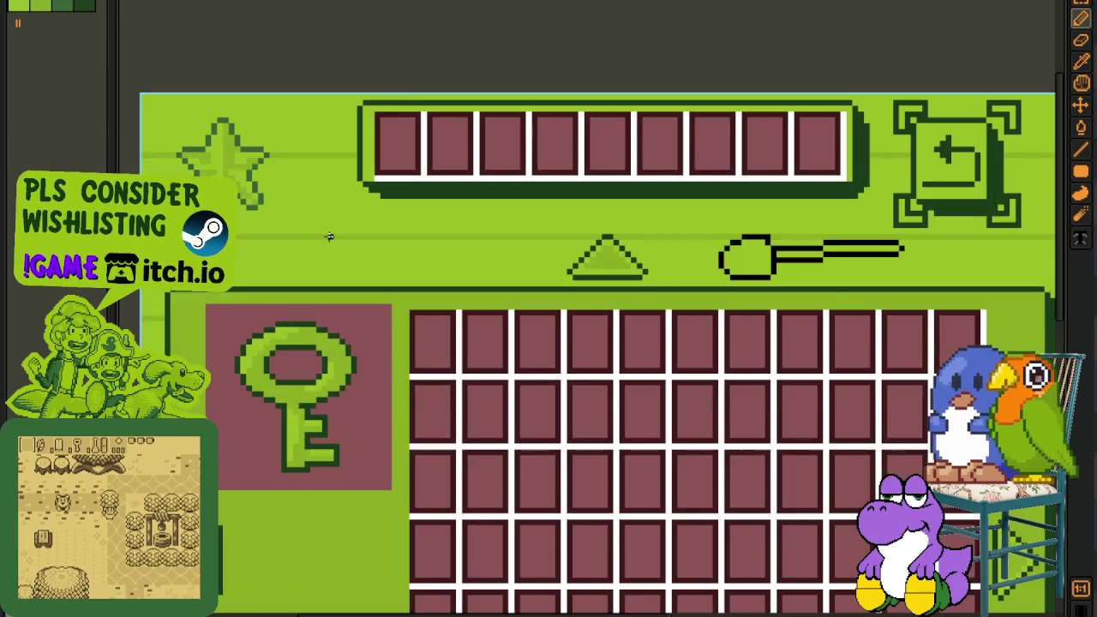
scroll(329, 237, "up", 1)
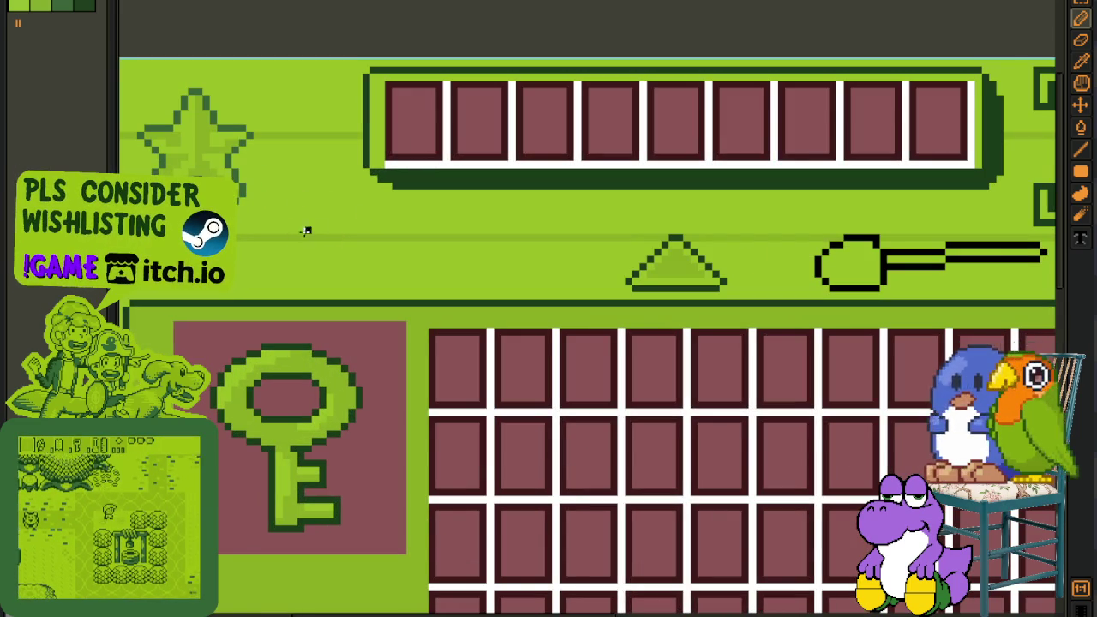
left_click_drag(314, 227, 356, 261)
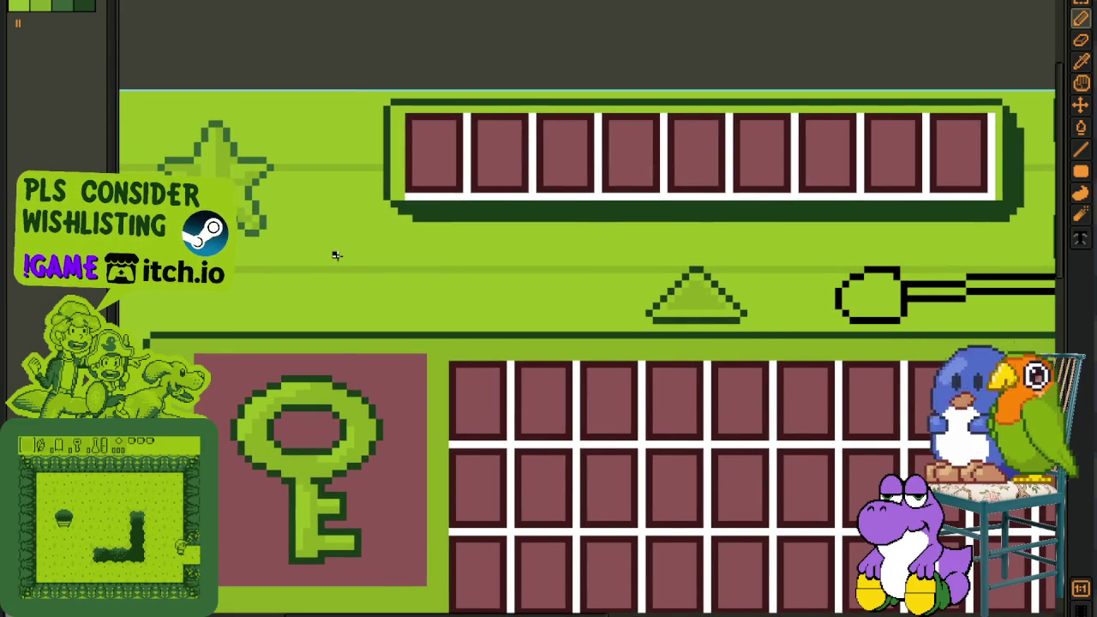
scroll(336, 259, "down", 1)
scroll(339, 259, "up", 1)
scroll(342, 267, "up", 1)
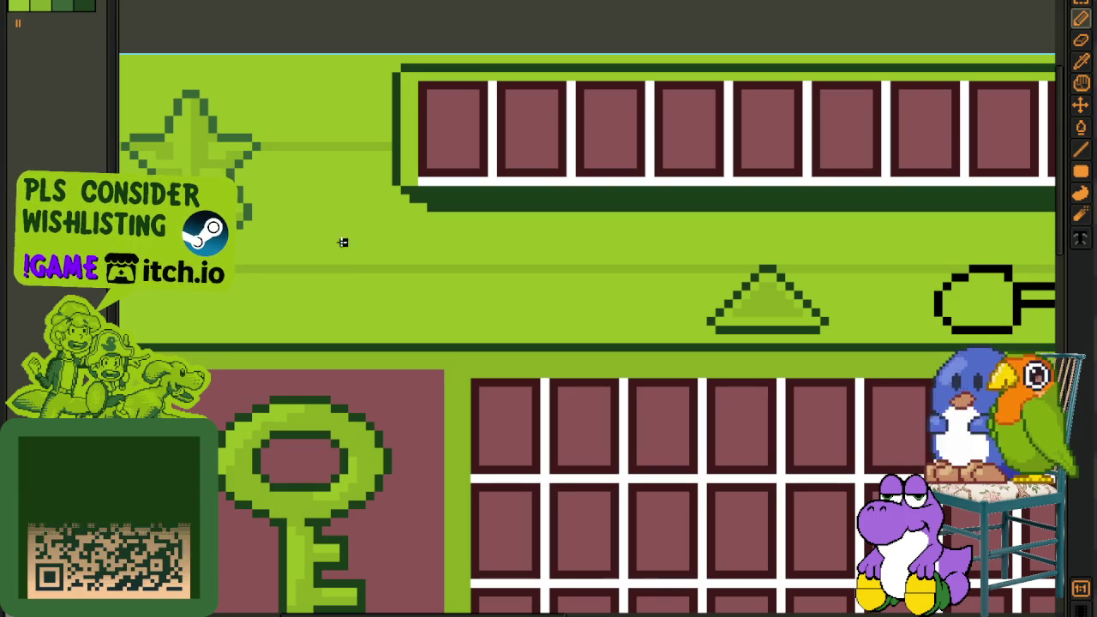
scroll(350, 261, "down", 1)
scroll(350, 261, "down", 1)
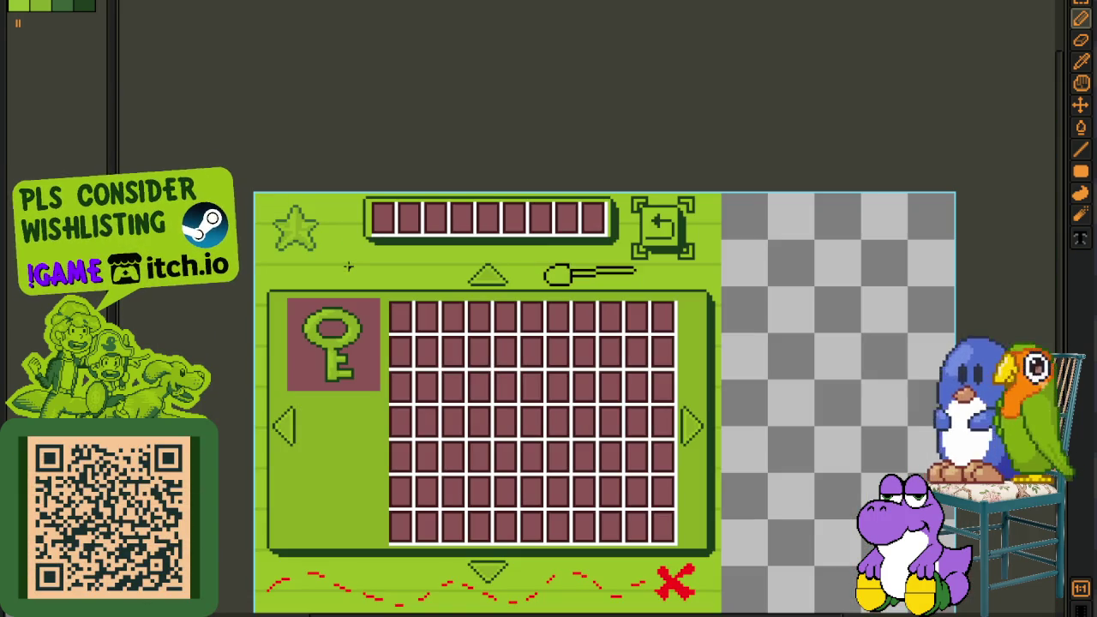
scroll(353, 268, "up", 1)
scroll(355, 274, "up", 1)
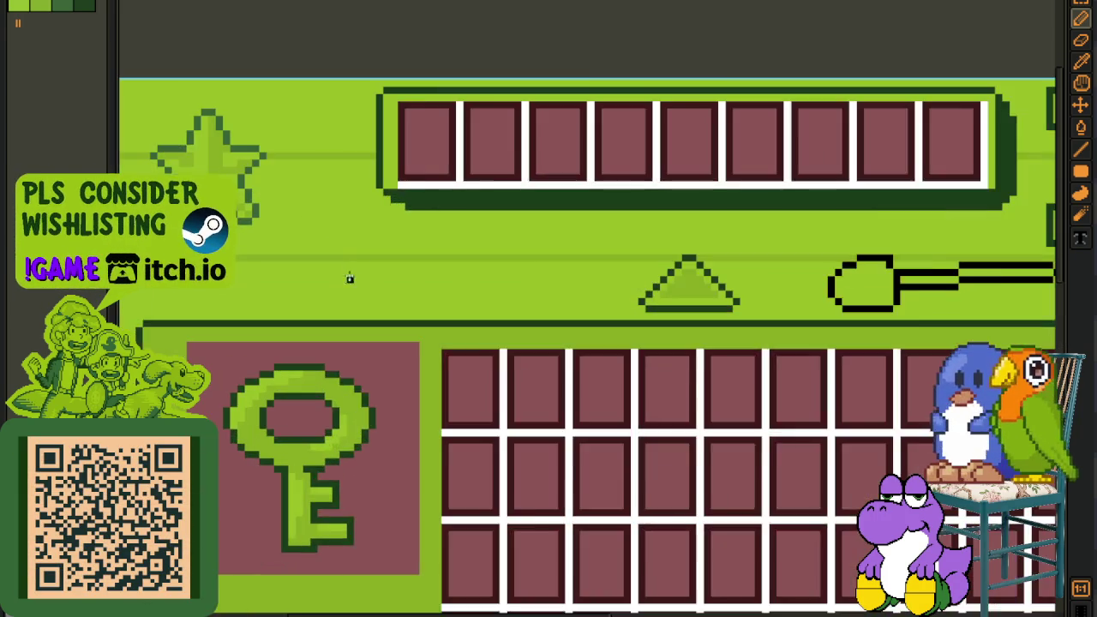
scroll(343, 279, "up", 1)
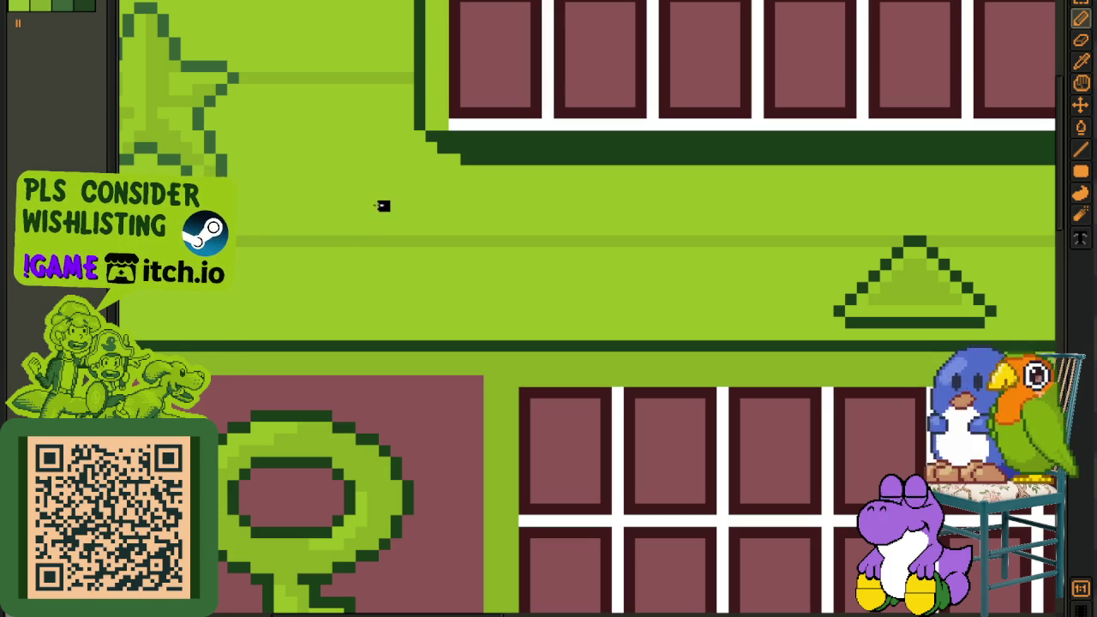
left_click_drag(383, 206, 338, 275)
key("ctrl+z")
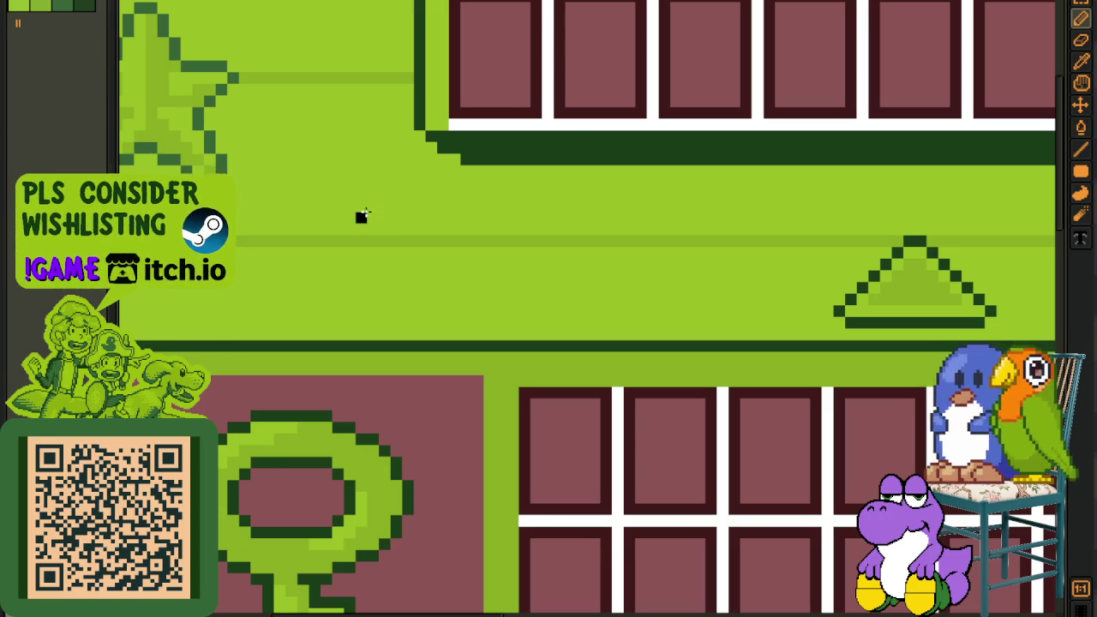
scroll(362, 217, "down", 2)
scroll(369, 238, "down", 2)
scroll(392, 321, "up", 1)
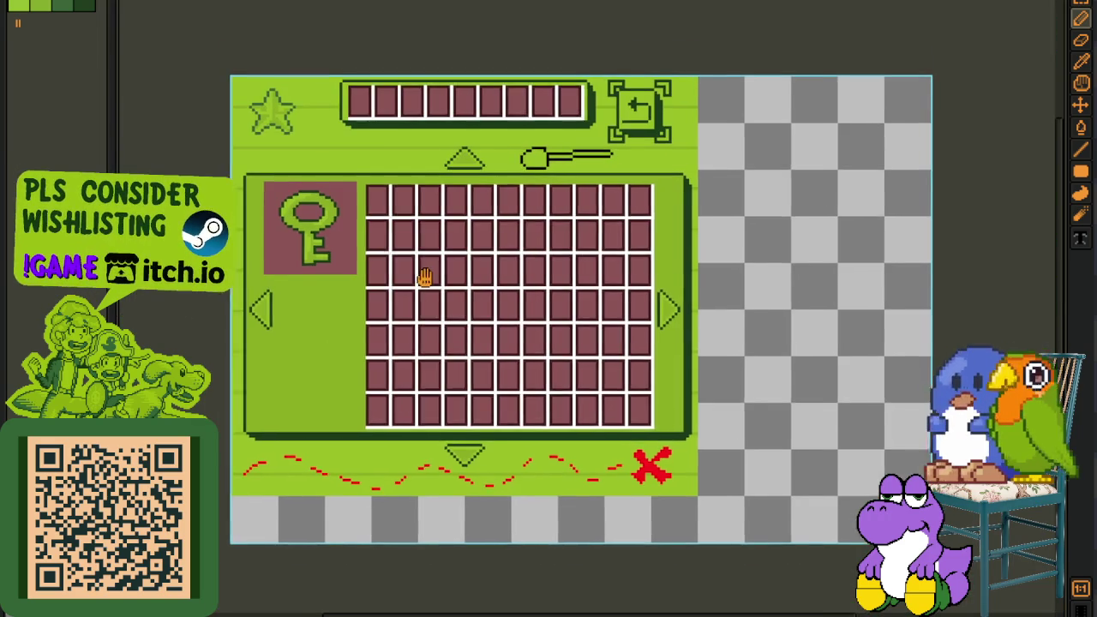
left_click_drag(425, 276, 416, 207)
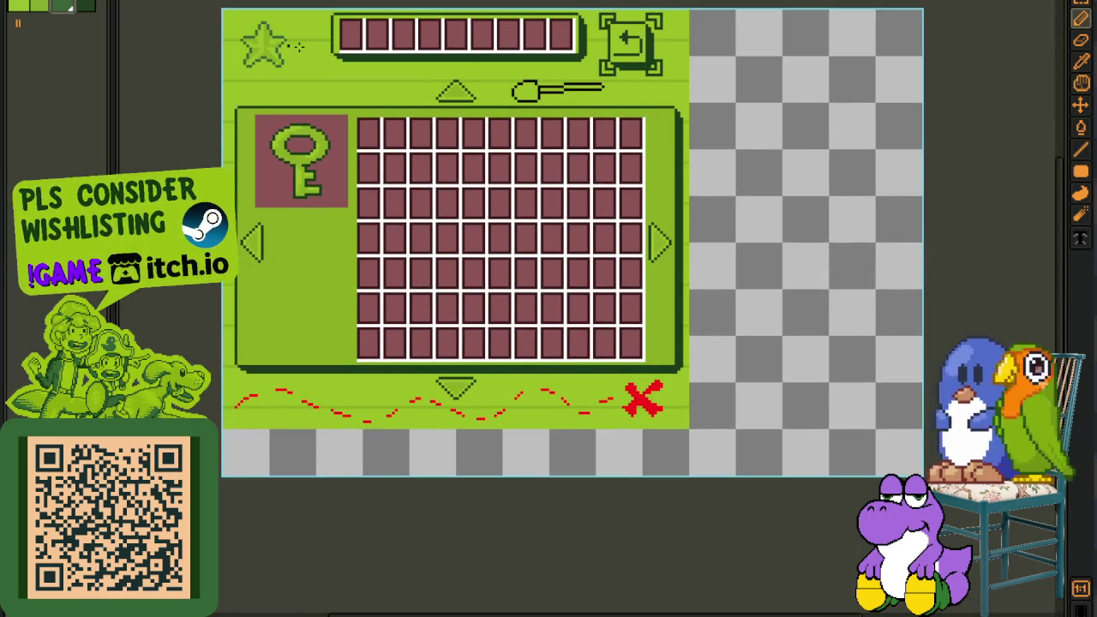
- Replace the black #000000 outline with the palette's dark green, index 2
scroll(557, 86, "up", 2)
scroll(557, 85, "up", 1)
key("shift+r")
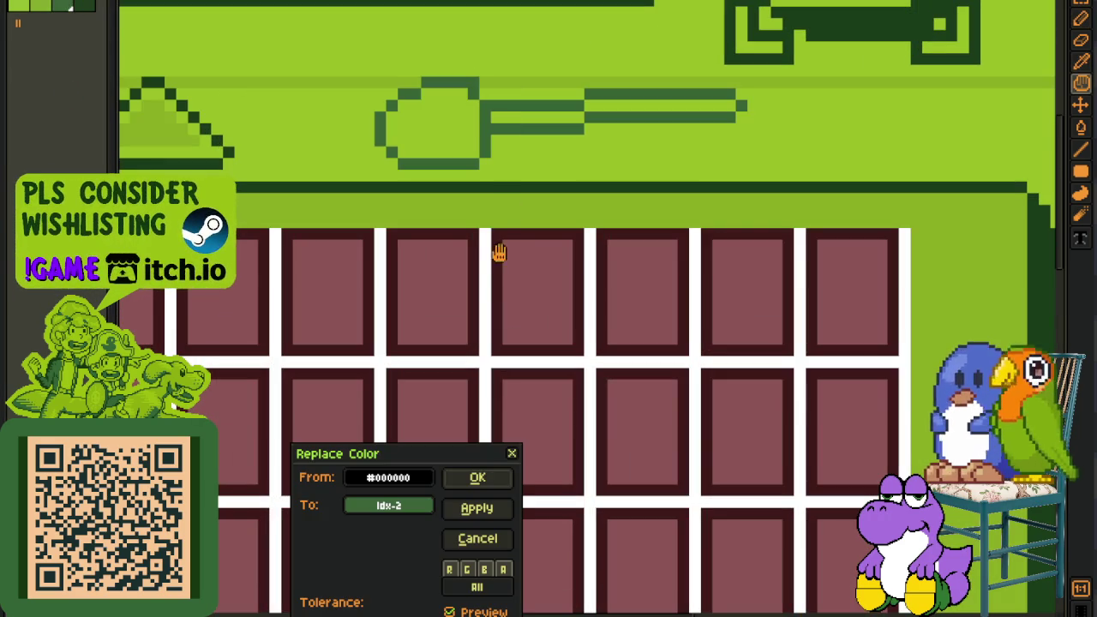
left_click(476, 477)
scroll(600, 448, "down", 2)
scroll(628, 104, "up", 2)
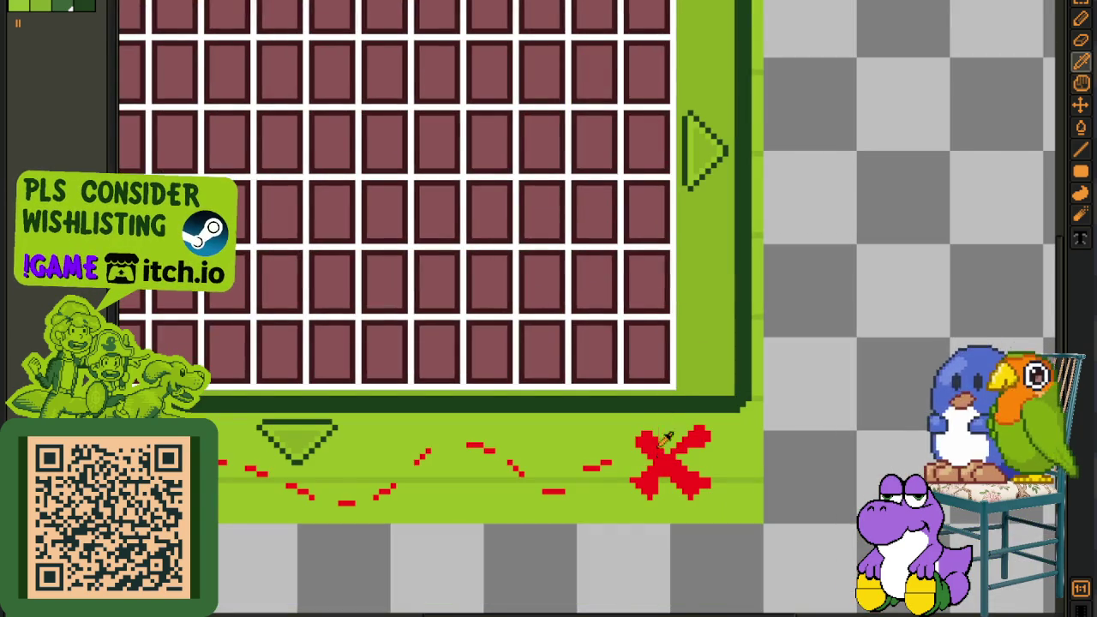
- Replace the red dashed line and X with the same dark green
key("shift+r")
left_click(493, 476)
scroll(523, 467, "down", 2)
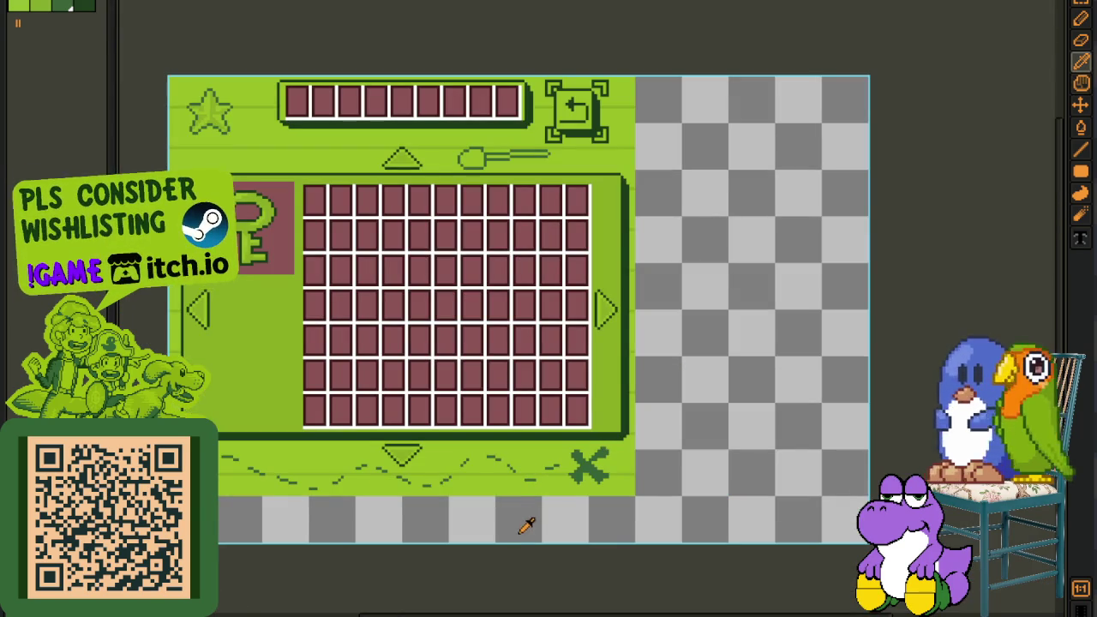
scroll(784, 371, "down", 2)
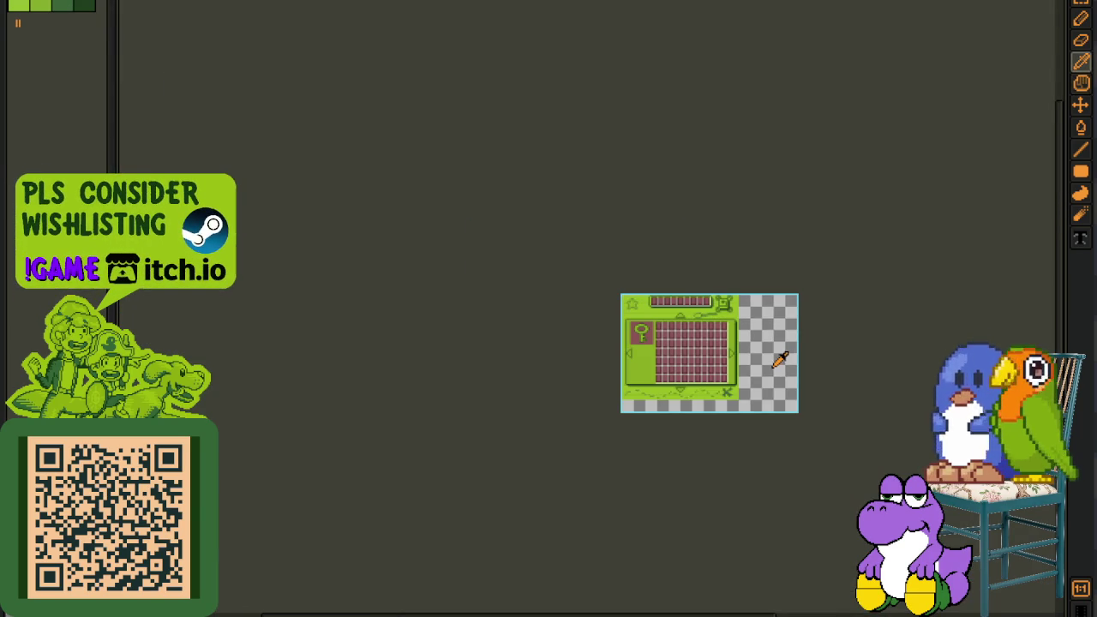
scroll(727, 310, "up", 1)
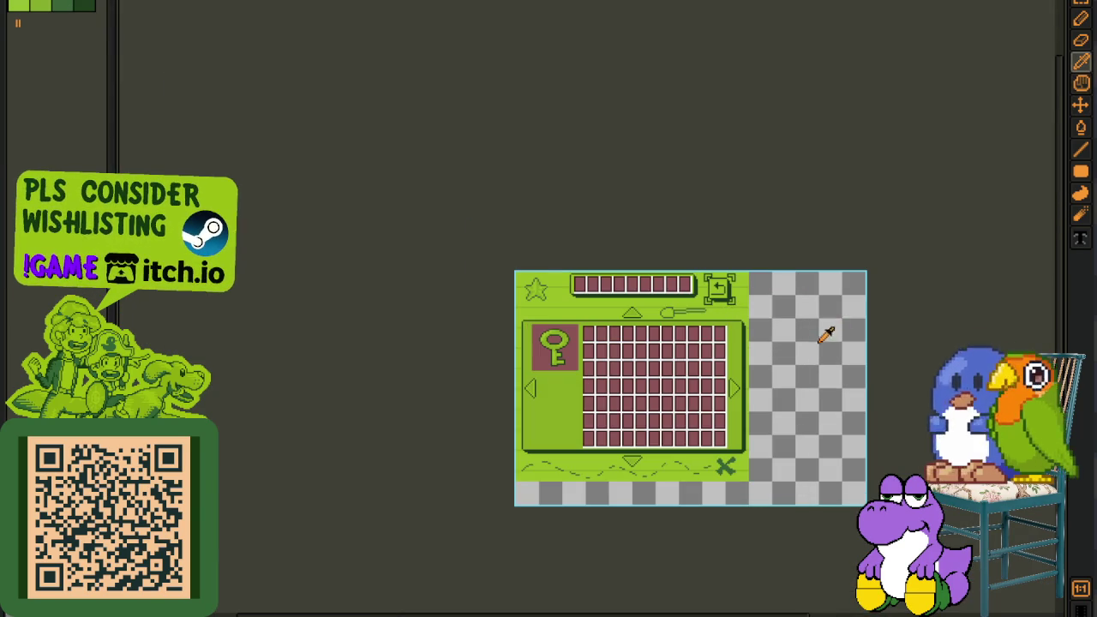
scroll(825, 336, "down", 2)
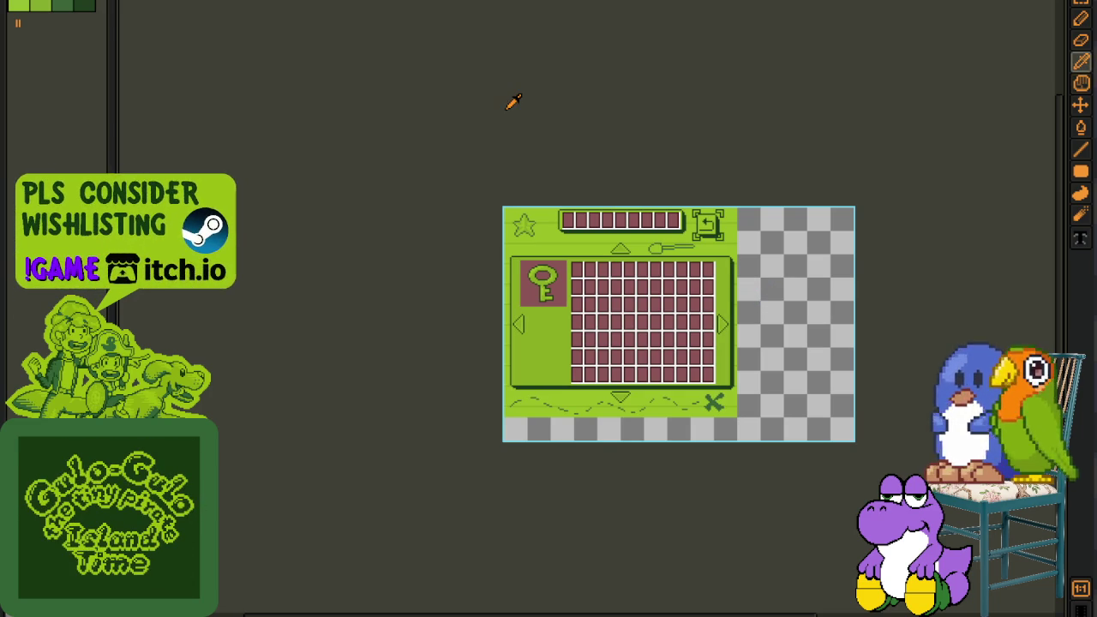
key("ctrl+Tab")
- Cycle through the open sprites from the Dungeon list to the UI screens sheet
left_click_drag(406, 74, 423, 172)
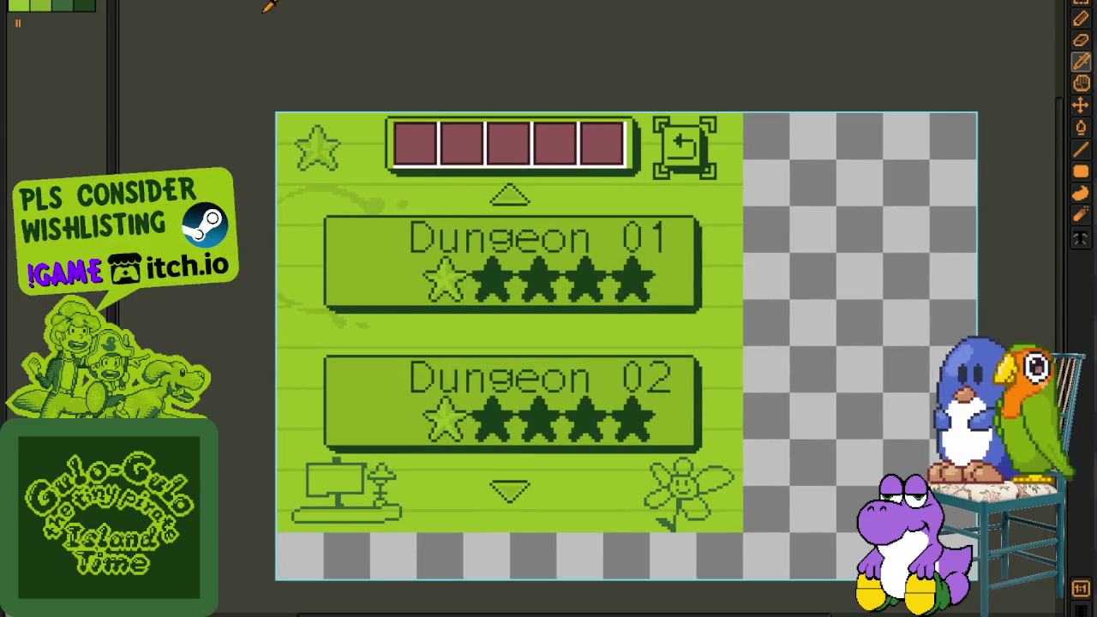
key("ctrl+Tab")
key("ctrl+Tab")
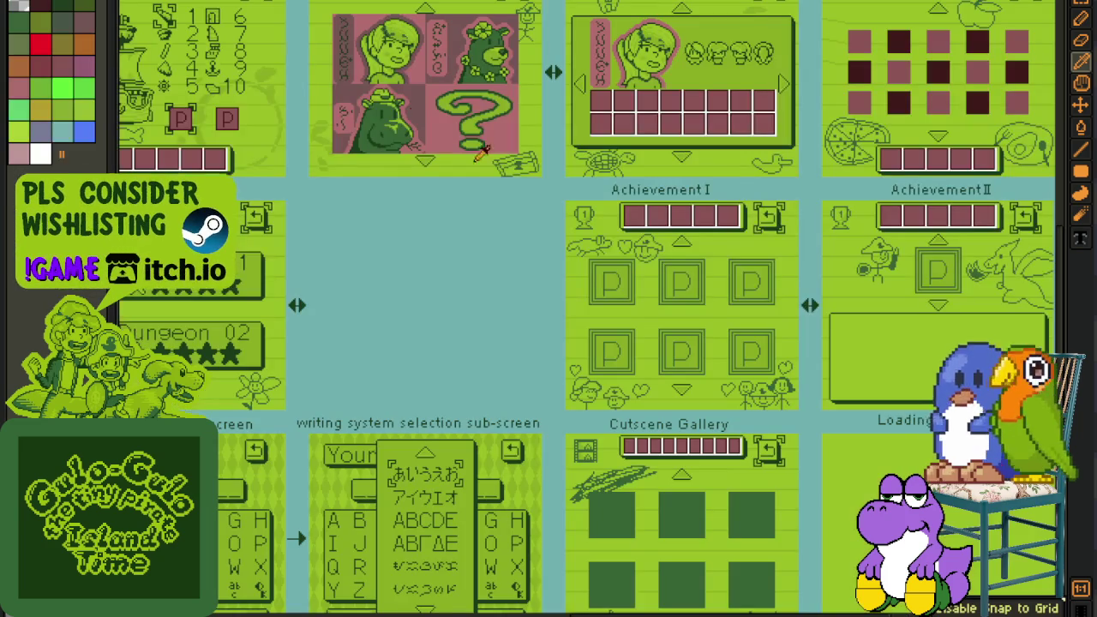
key("ctrl+Tab")
scroll(453, 147, "up", 1)
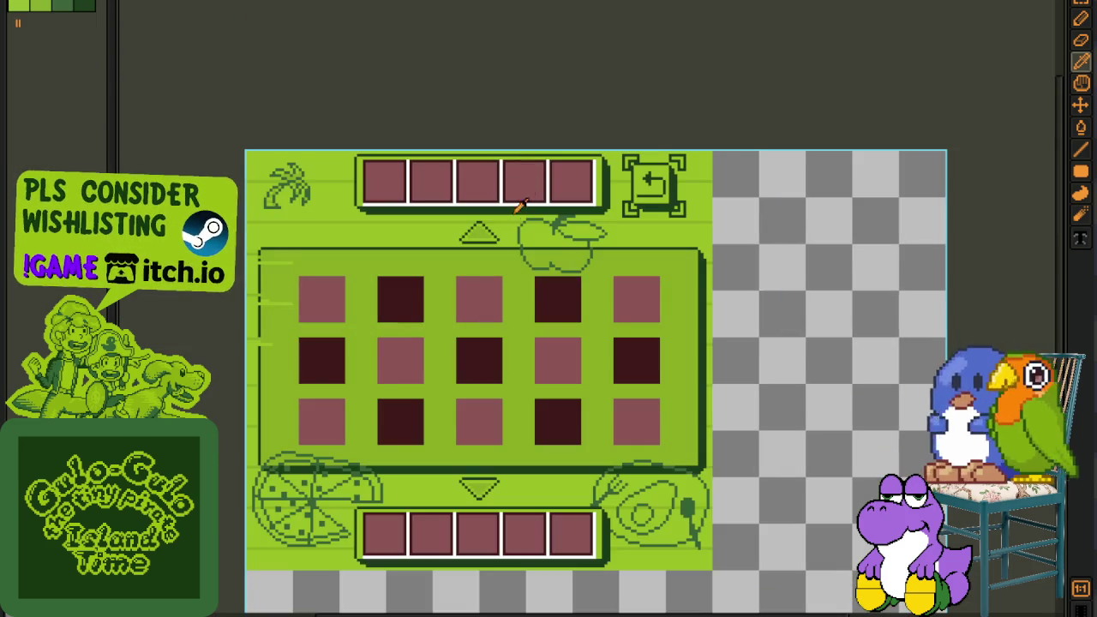
scroll(557, 278, "up", 1)
key("ctrl+Tab")
- Pan the UI screens sheet to the Stickers panel and check the layers timeline
mouse_move(697, 186)
left_mouse_down()
mouse_move(487, 360)
mouse_move(485, 521)
mouse_move(540, 313)
left_mouse_up()
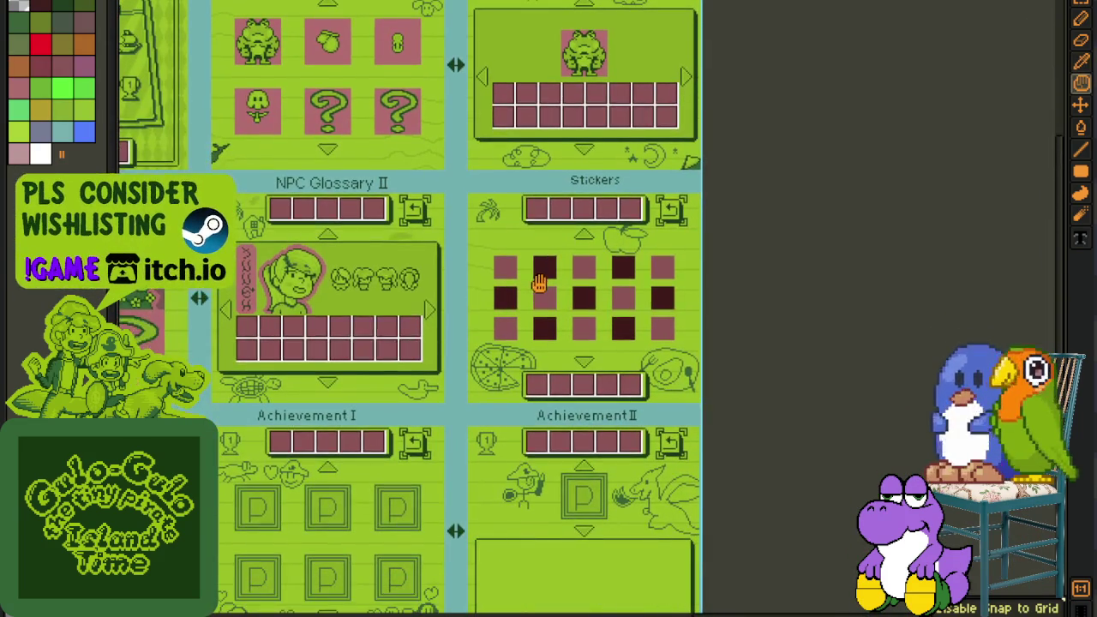
key("b")
scroll(655, 291, "up", 2)
key("Tab")
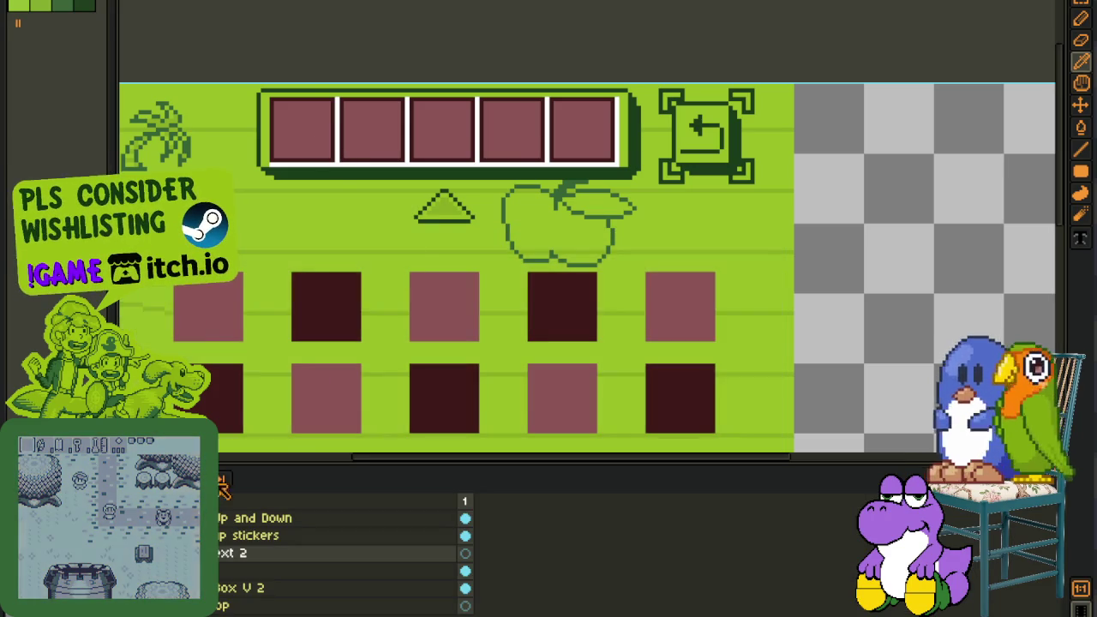
scroll(402, 258, "down", 2)
key("Tab")
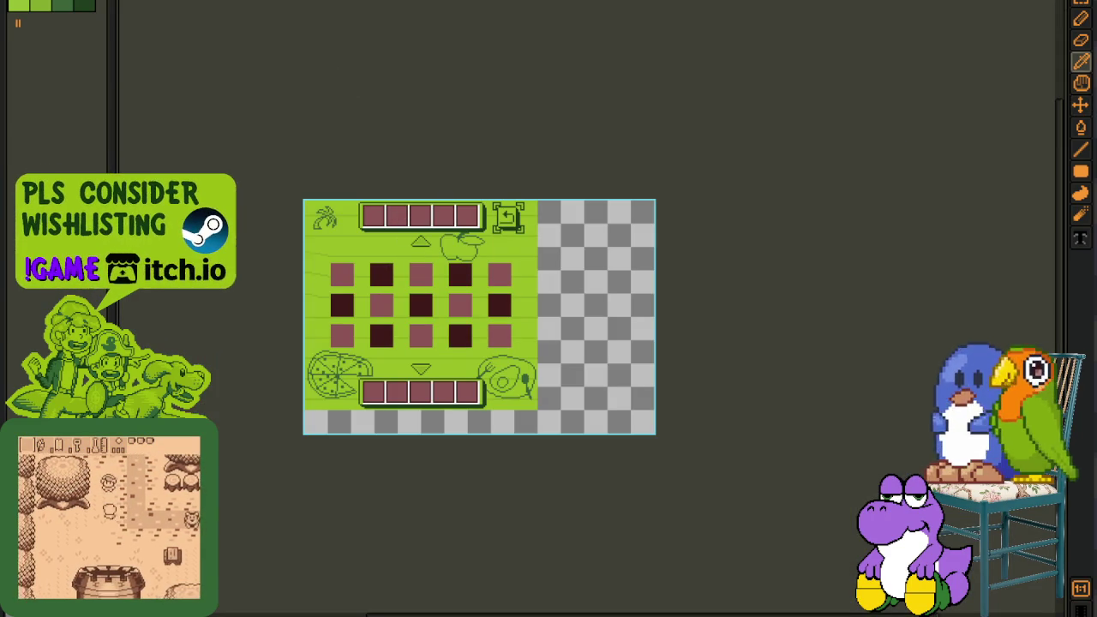
- Marquee-select the empty gap and the blank Loading Screen panel on the screens sheet
key("ctrl+Tab")
key("ctrl+Tab")
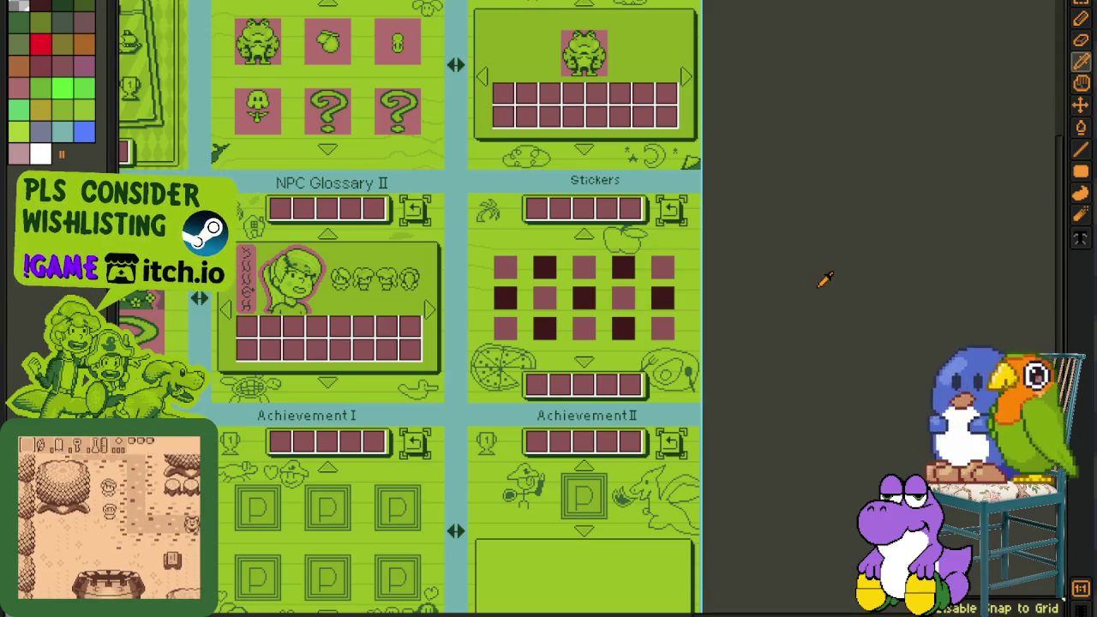
scroll(868, 179, "down", 3)
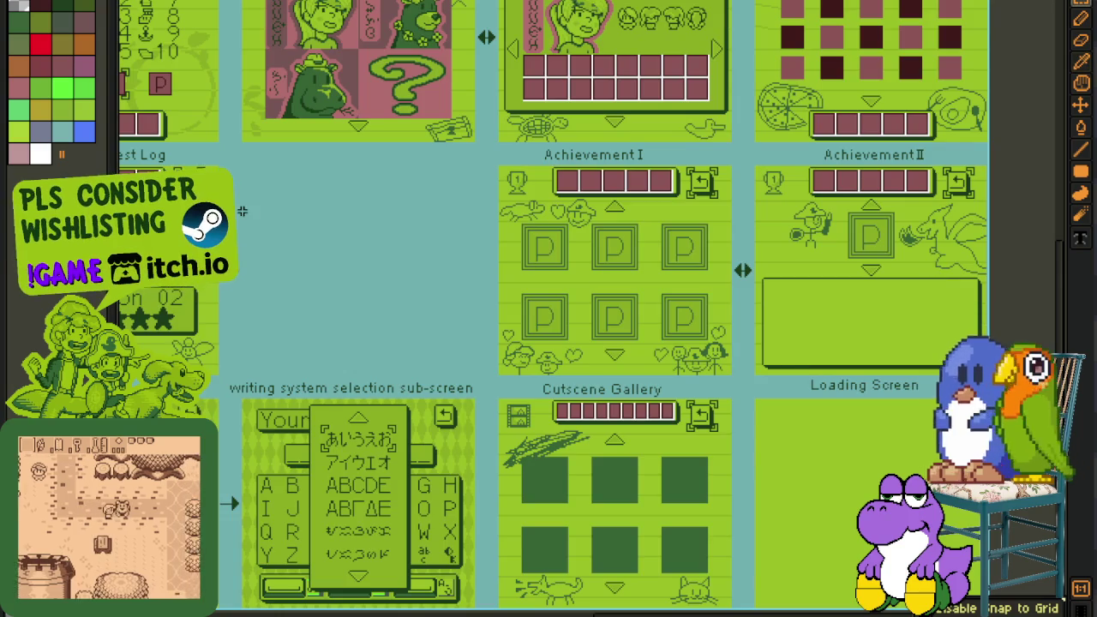
scroll(256, 208, "up", 2)
left_click_drag(231, 129, 652, 472)
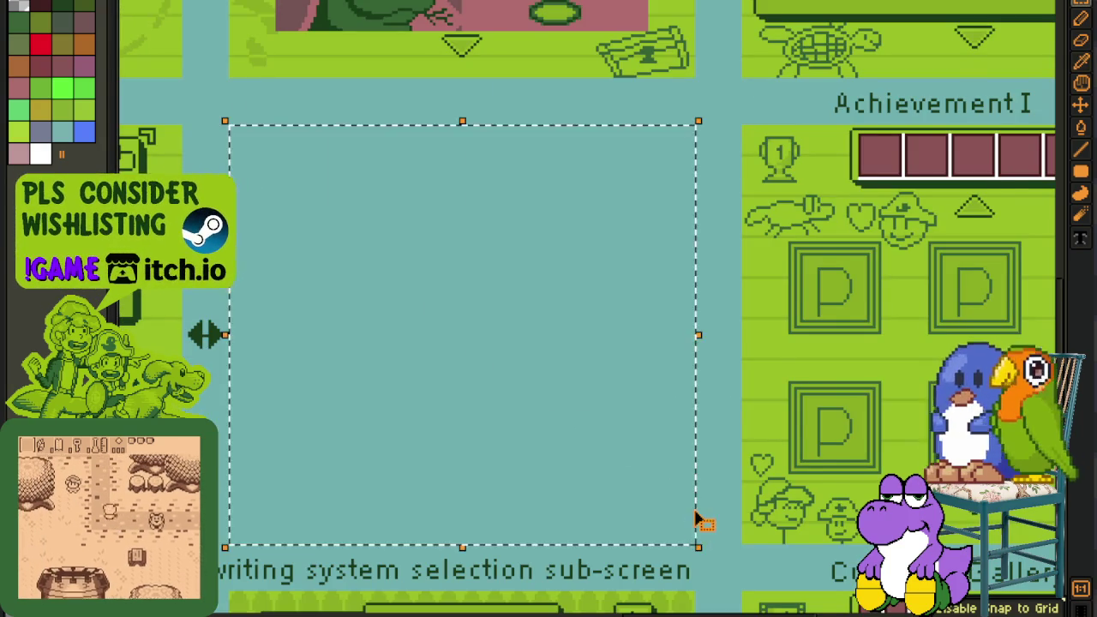
scroll(698, 519, "down", 2)
scroll(553, 239, "down", 5)
scroll(552, 239, "right", 5)
scroll(553, 239, "up", 2)
left_click_drag(465, 28, 935, 451)
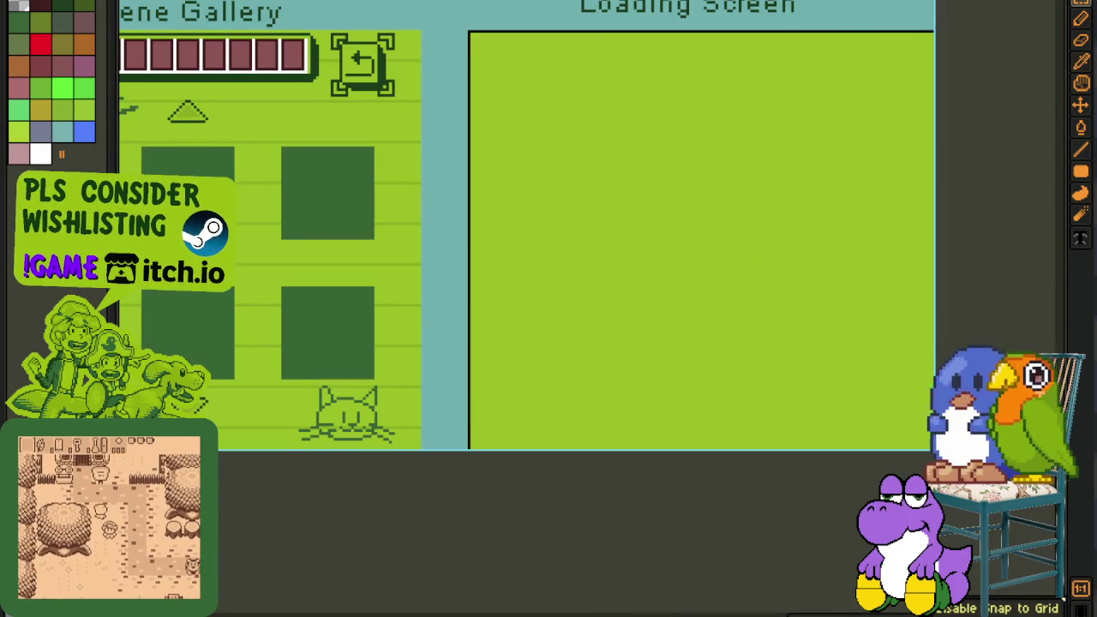
scroll(634, 509, "down", 4)
scroll(361, 278, "up", 2)
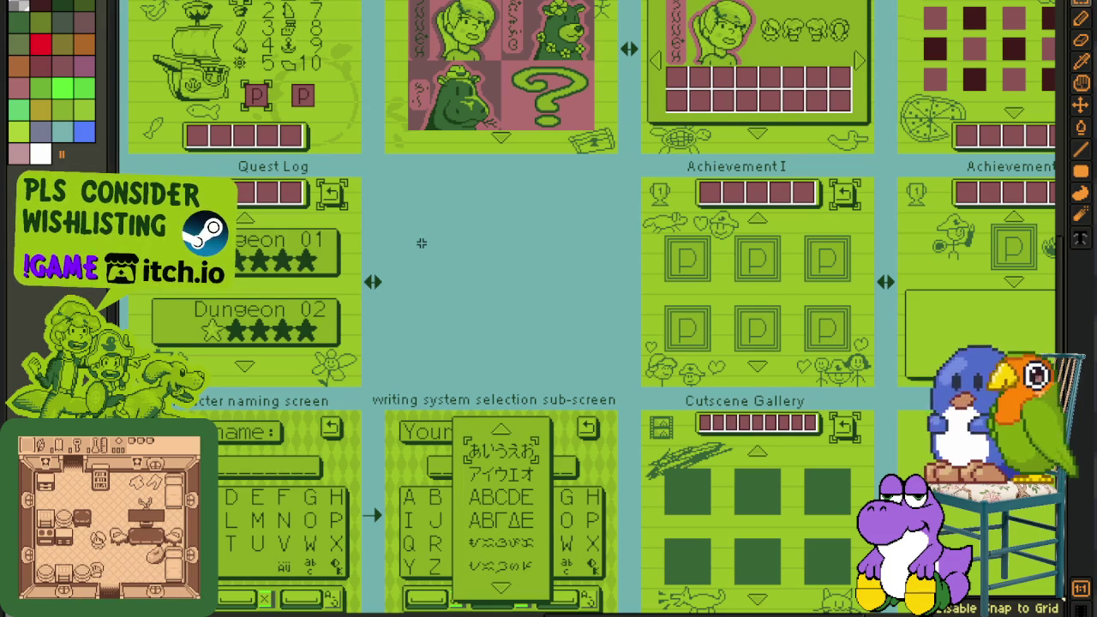
scroll(397, 130, "down", 2)
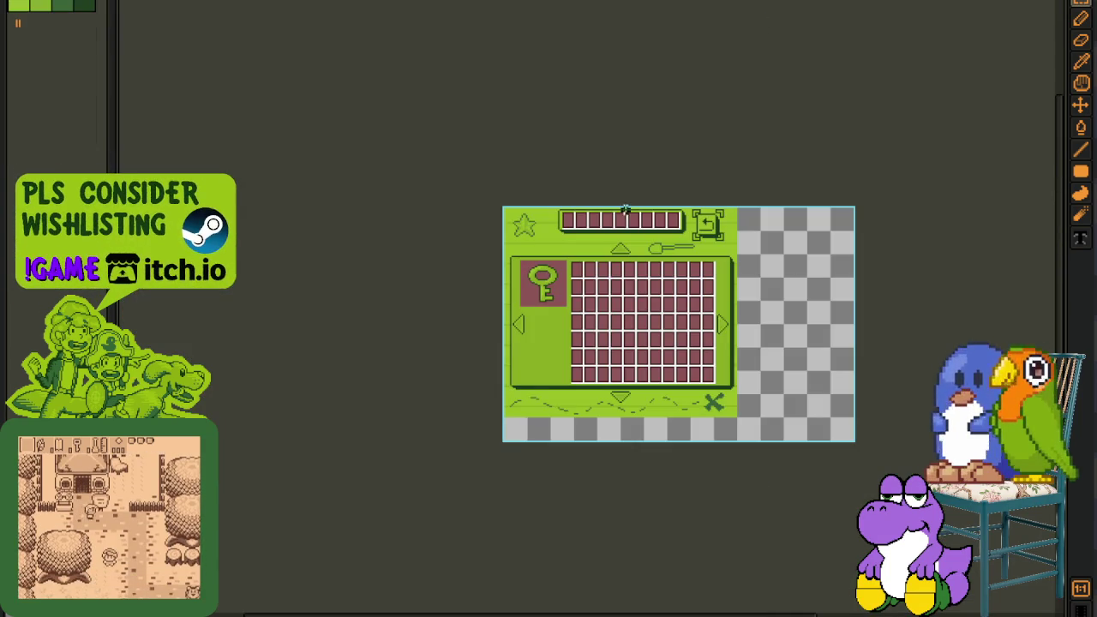
- Flatten the key inventory sprite's layers into one
scroll(724, 354, "up", 2)
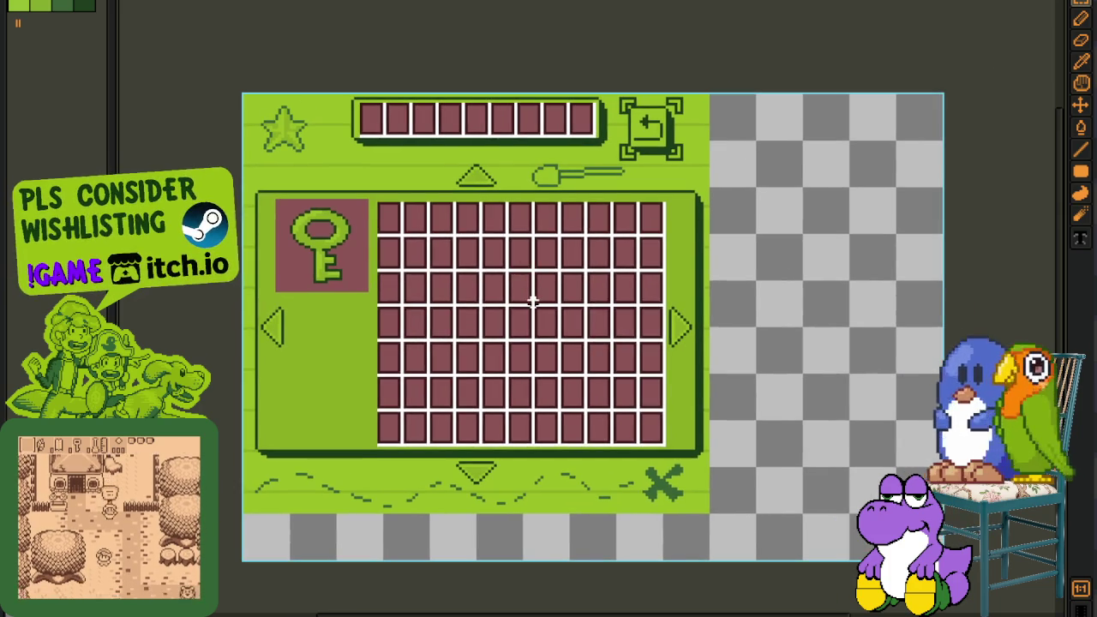
key("Tab")
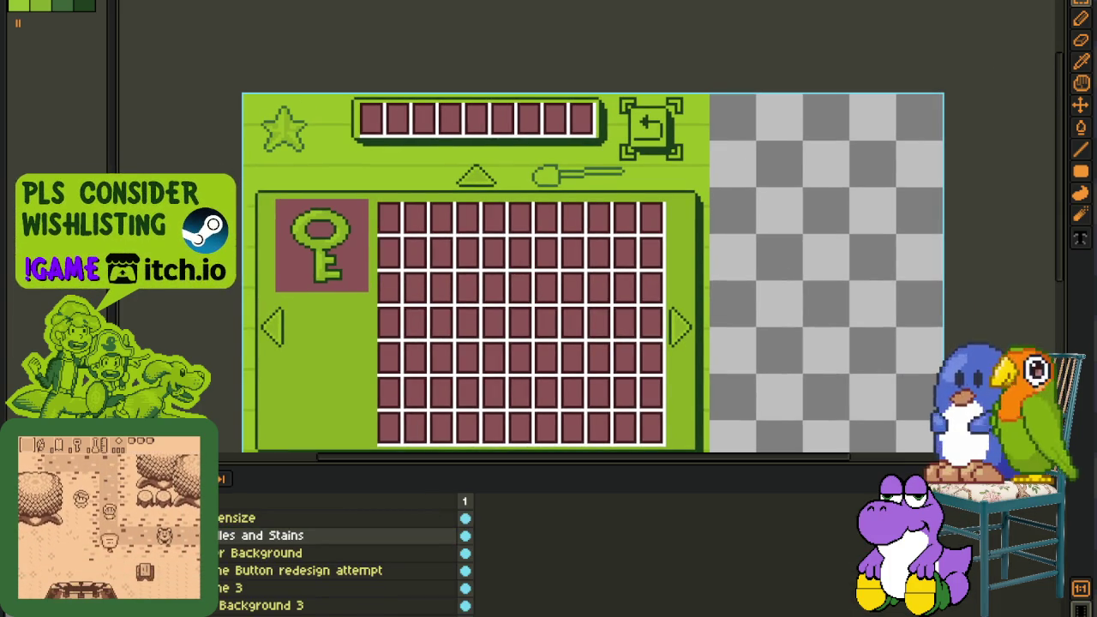
scroll(220, 540, "up", 1)
scroll(257, 548, "down", 3)
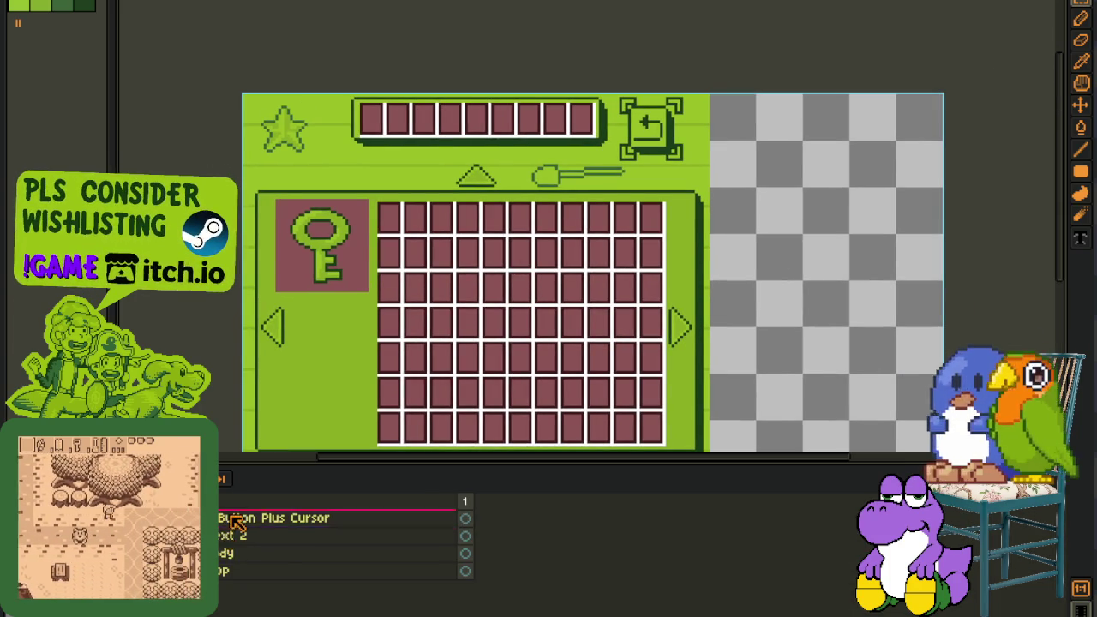
right_click(231, 499)
left_click(340, 606)
- Cut the whole flattened canvas to the clipboard, then undo to restore the four layers
key("Tab")
scroll(720, 436, "up", 2)
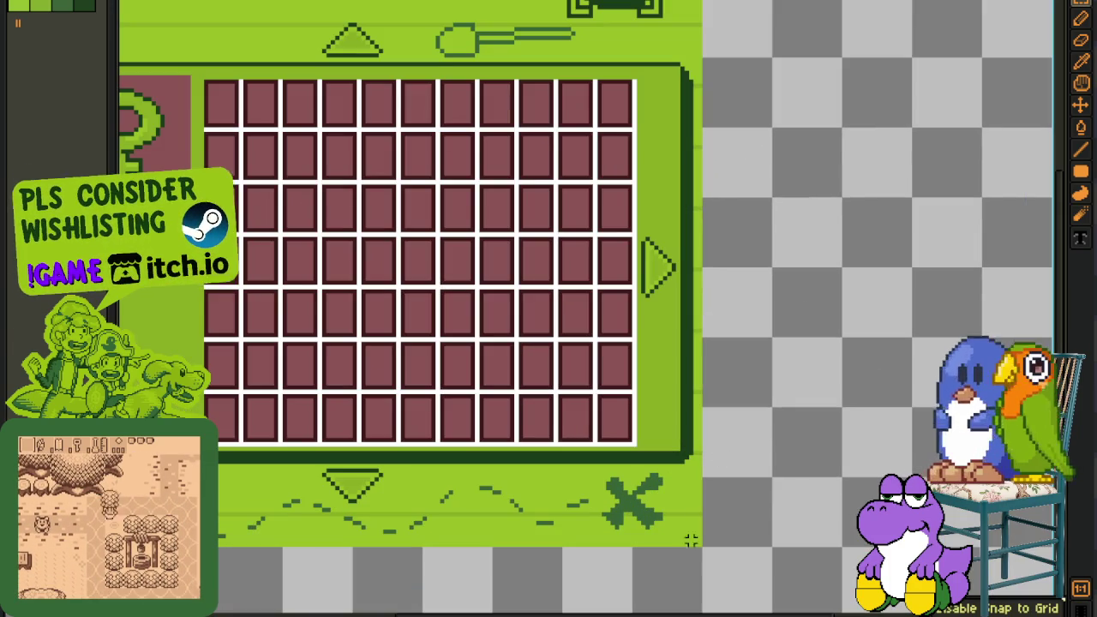
scroll(699, 544, "down", 3)
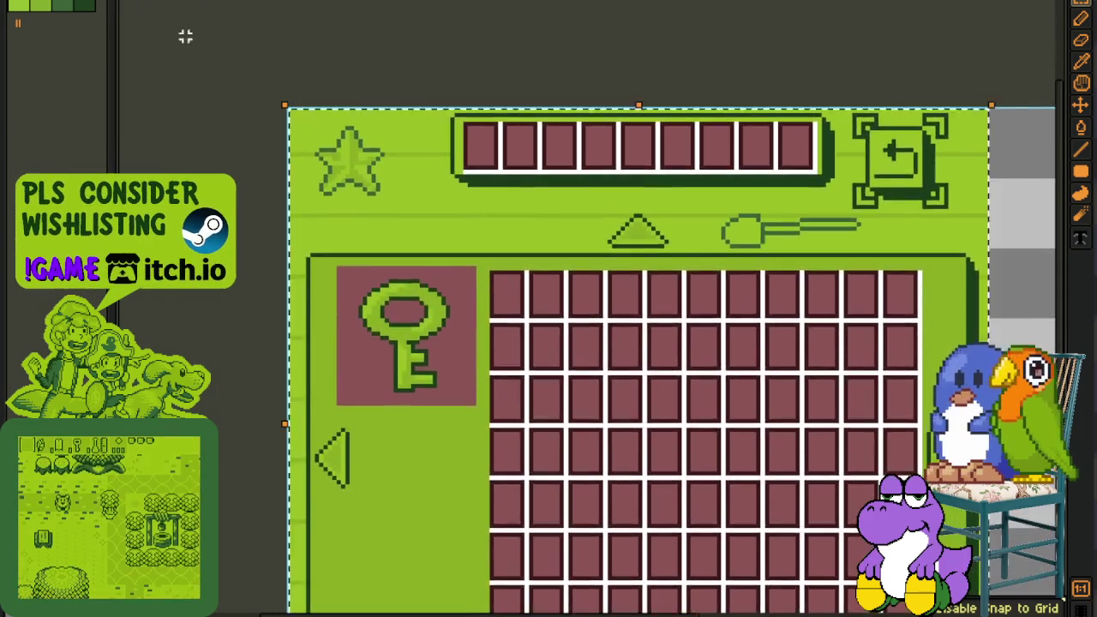
key("Delete")
key("Tab")
scroll(326, 133, "up", 2)
key("ctrl+z")
key("ctrl+z")
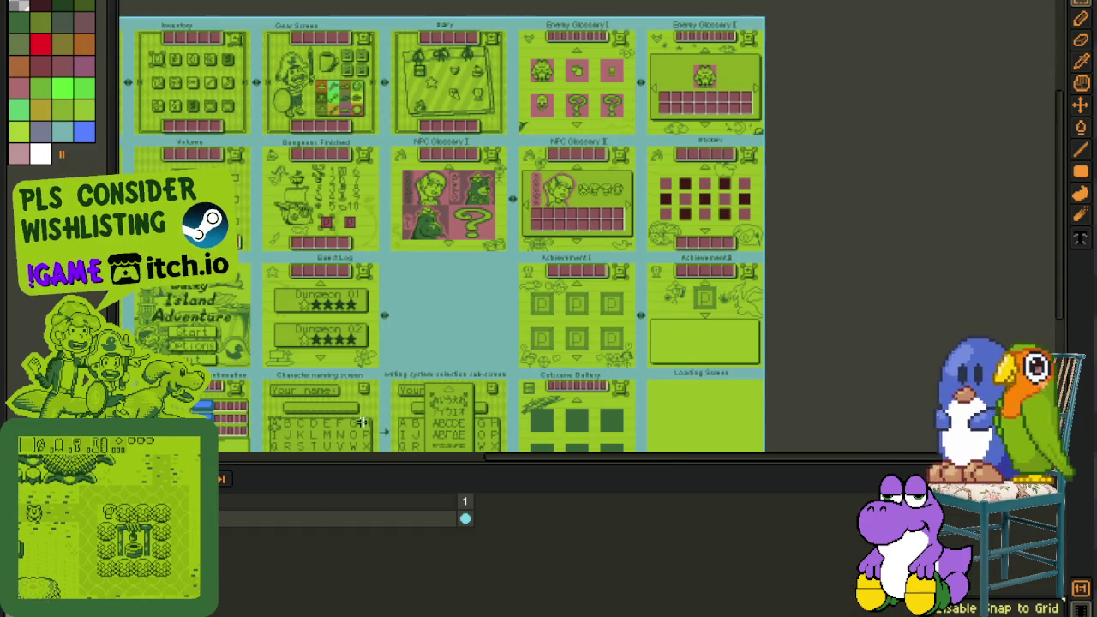
- Paste the key inventory art onto a new layer and nudge it into the gap beside Quest Log
right_click(347, 518)
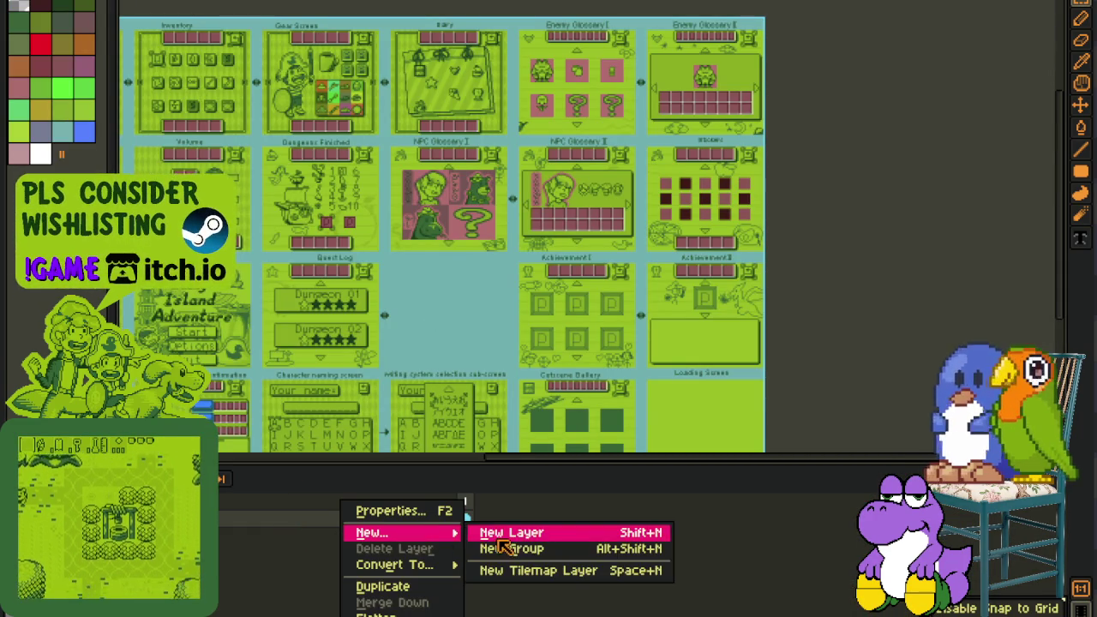
left_click(505, 530)
key("ctrl+v")
scroll(433, 310, "up", 2)
left_click_drag(469, 304, 443, 301)
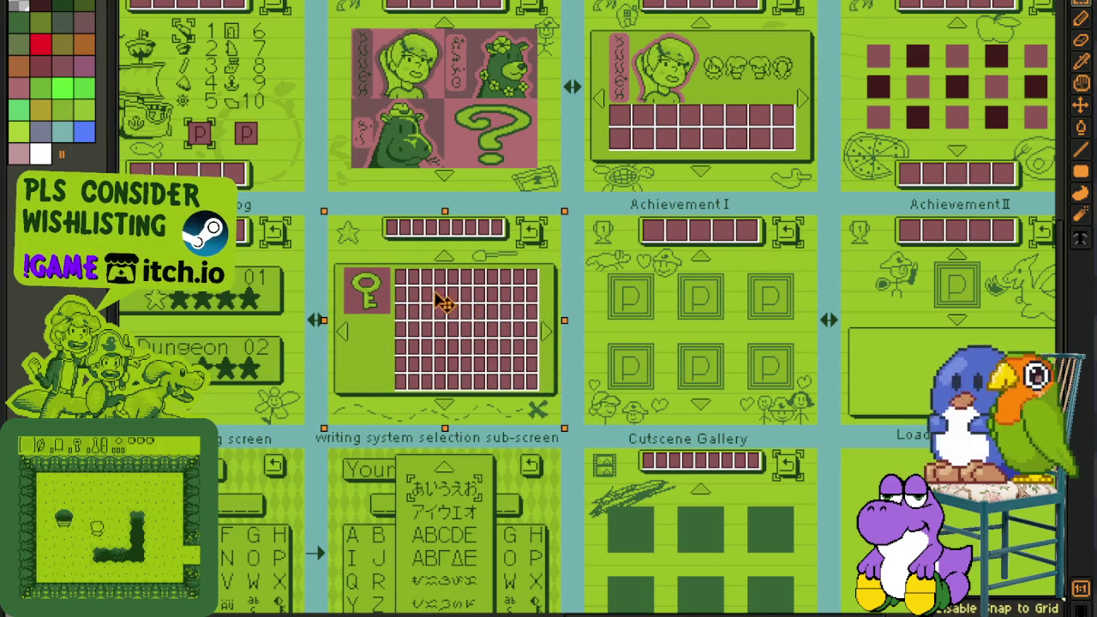
- Merge the pasted layer down into the sheet and save the UI screens sheet
key("Tab")
right_click(206, 514)
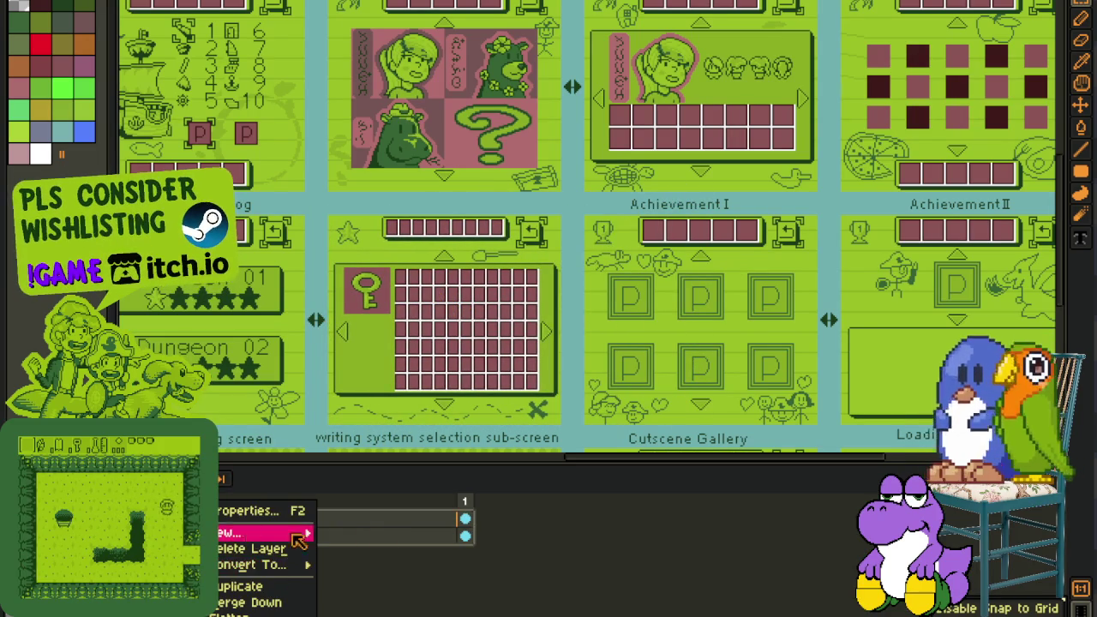
left_click(379, 526)
right_click(390, 505)
left_click(441, 548)
scroll(447, 279, "down", 3)
key("ctrl+s")
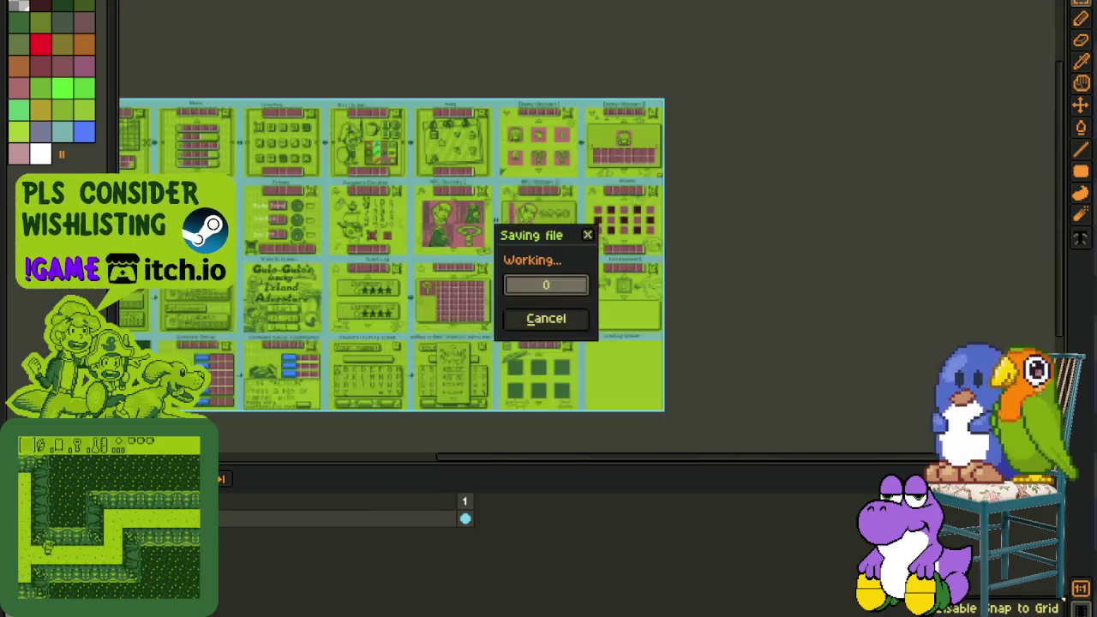
key("Tab")
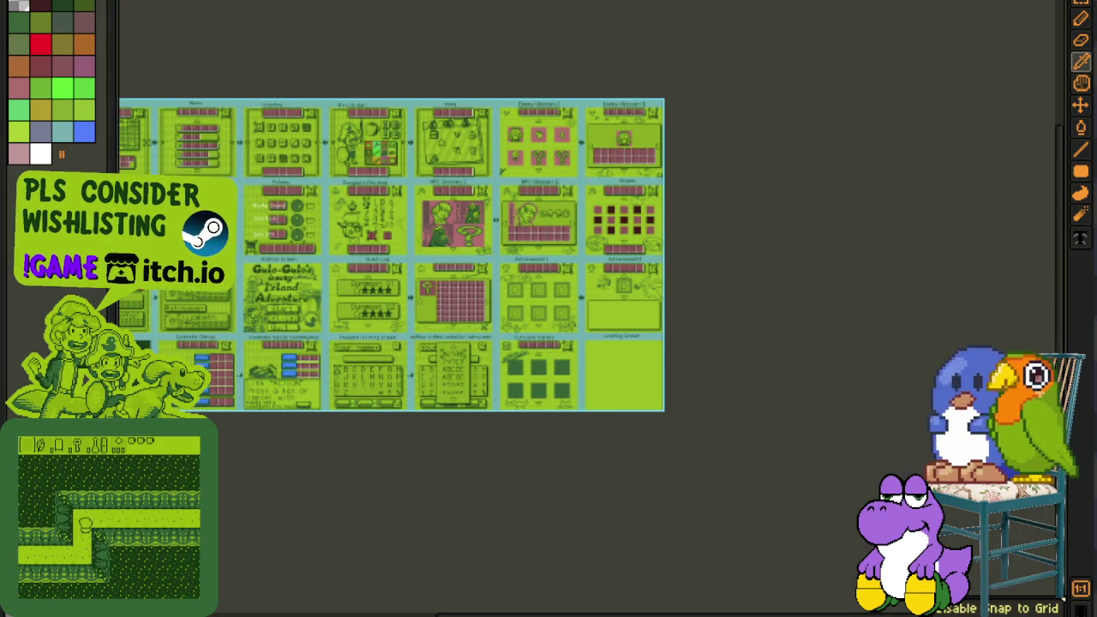
scroll(360, 325, "up", 4)
scroll(363, 314, "down", 4)
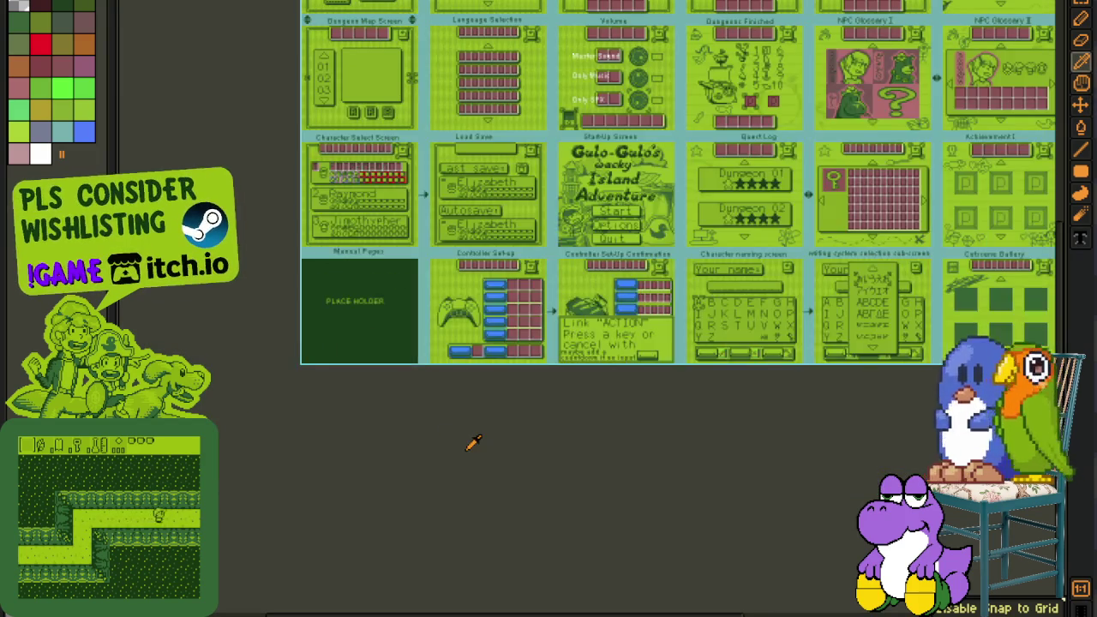
- Pan and zoom across the UI screens sheet to view the placed key inventory mockup
left_click_drag(616, 324, 366, 441)
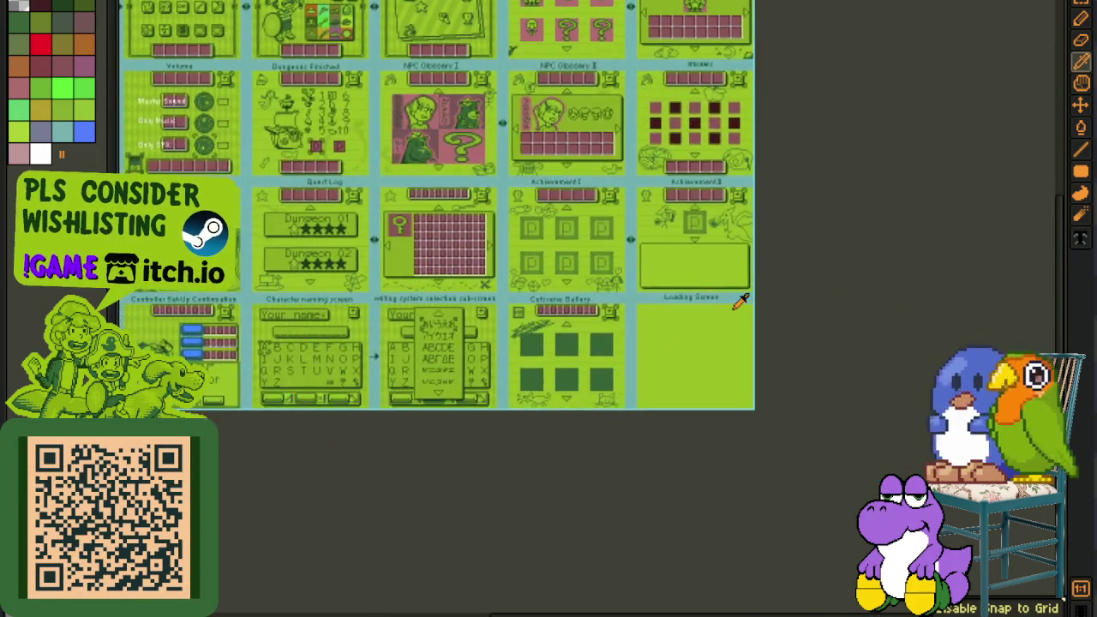
scroll(451, 268, "up", 4)
scroll(918, 437, "down", 4)
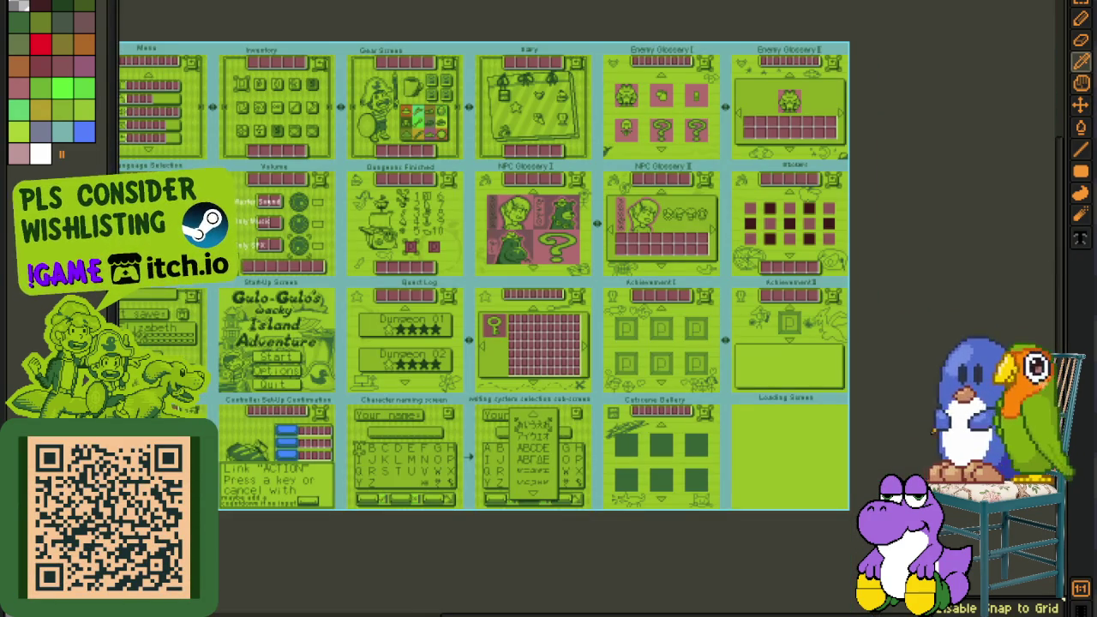
scroll(549, 377, "up", 1)
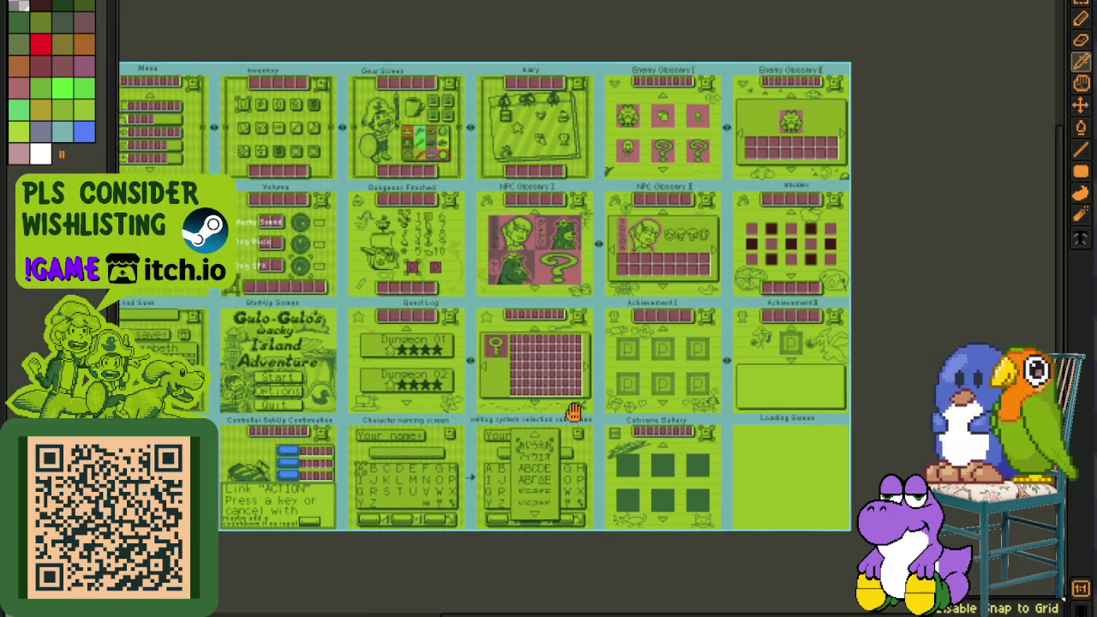
scroll(507, 350, "down", 2)
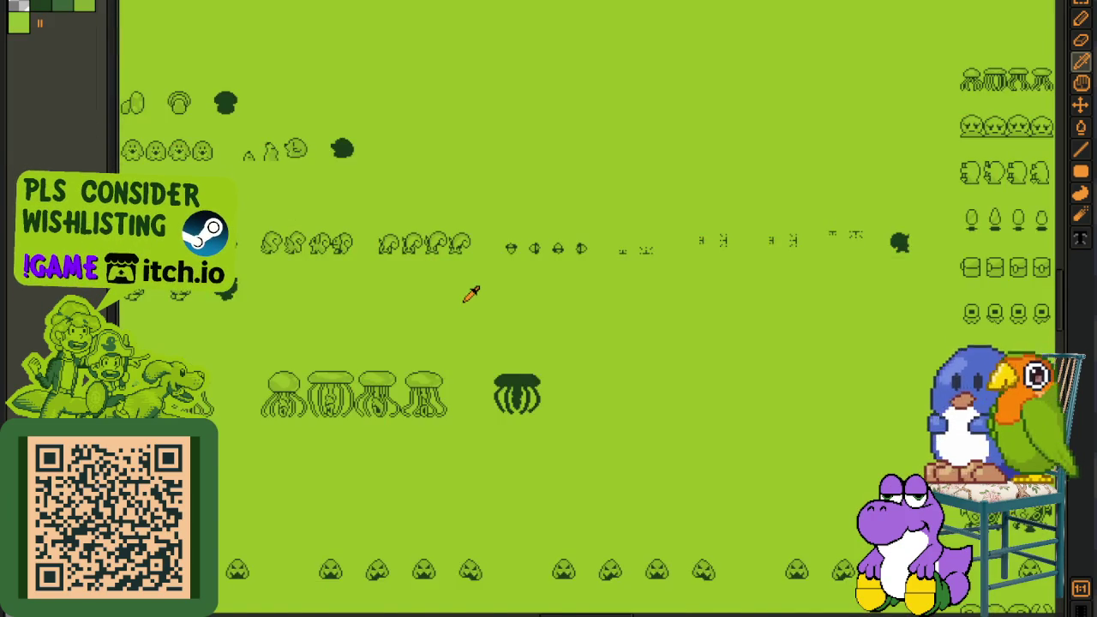
- Pan to the overworld map, zoom around the tileset, then marquee-select a sprite row
left_click_drag(415, 204, 678, 588)
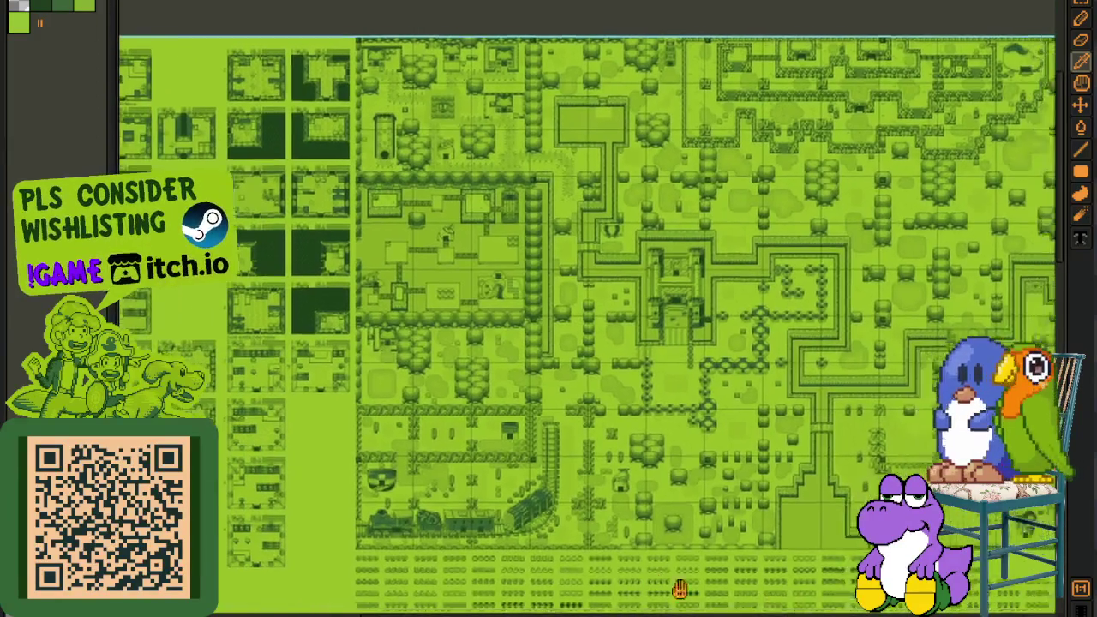
scroll(677, 557, "down", 2)
scroll(828, 348, "up", 1)
scroll(502, 367, "up", 2)
scroll(420, 339, "up", 2)
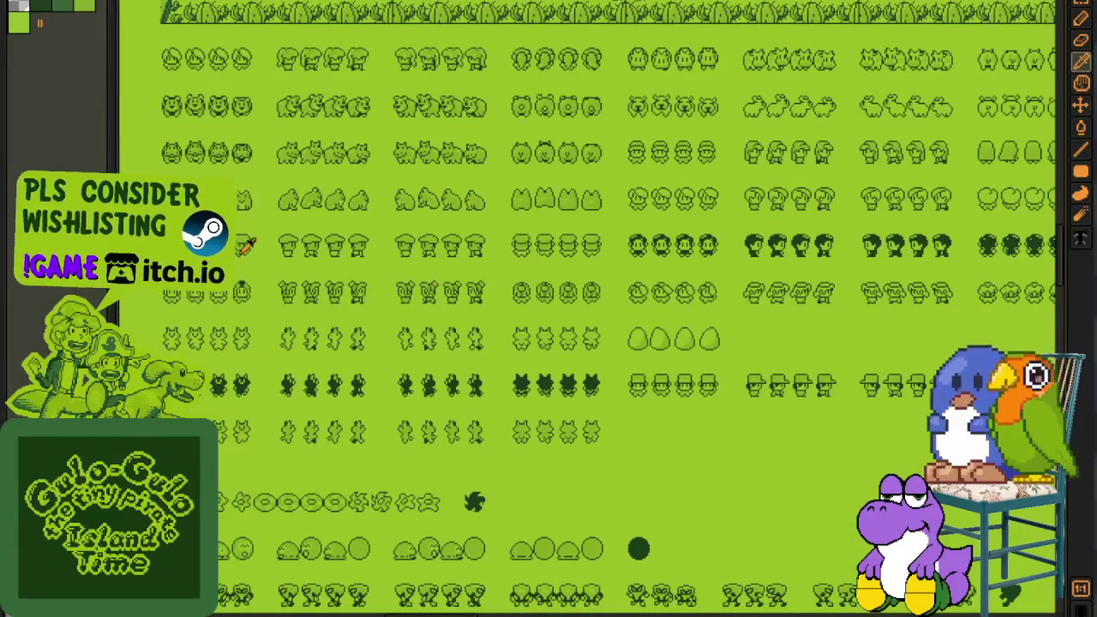
scroll(249, 242, "up", 2)
scroll(360, 380, "down", 2)
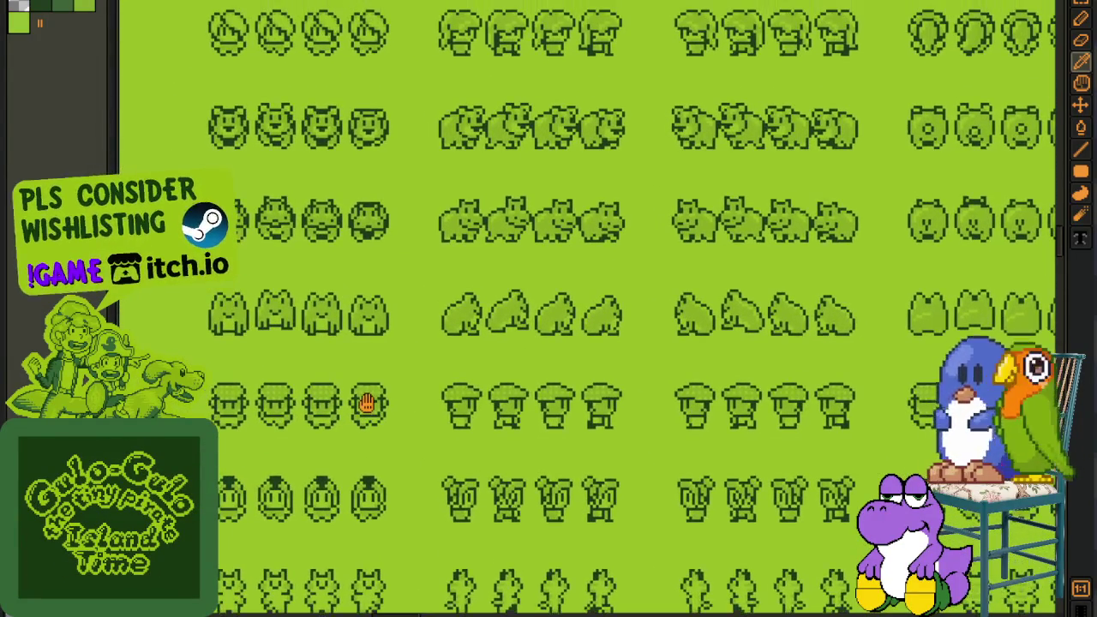
scroll(385, 429, "up", 2)
key("v")
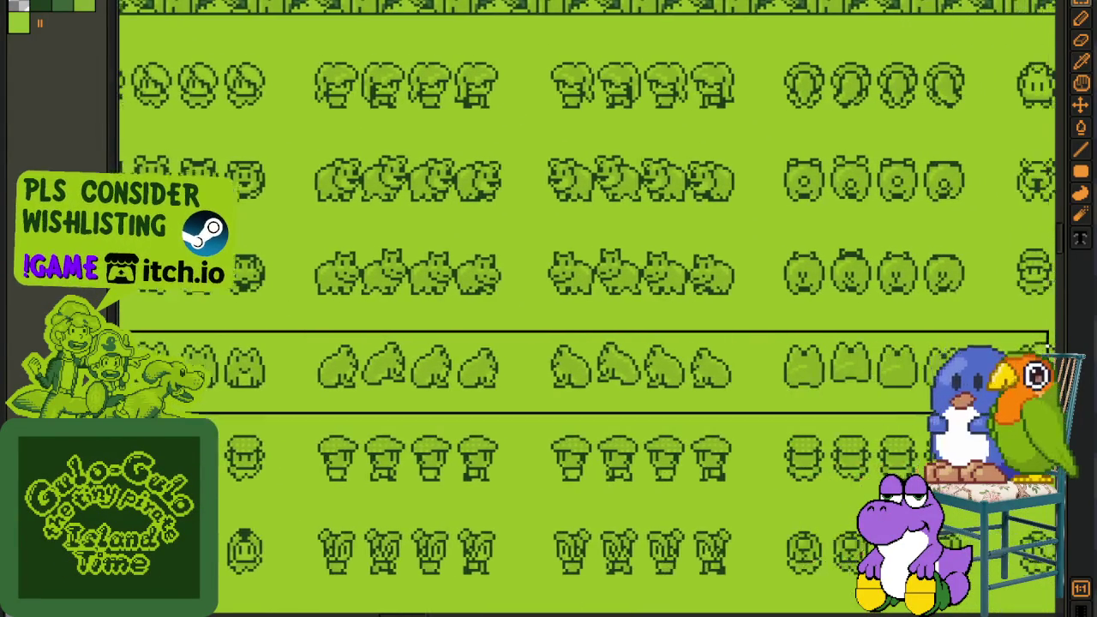
left_click_drag(492, 389, 832, 399)
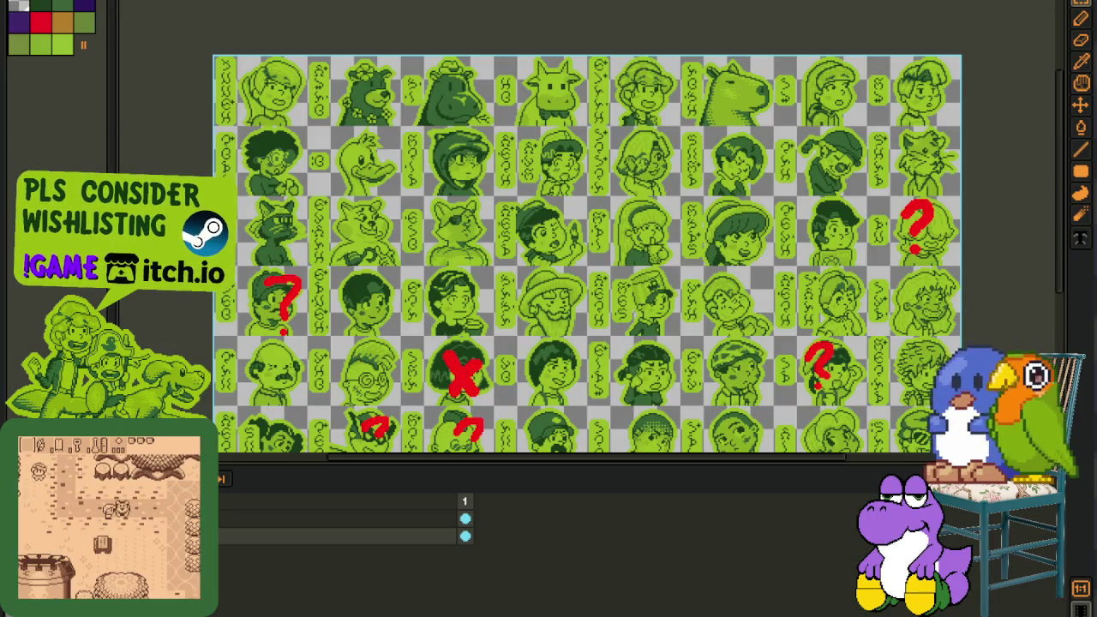
- Delete the red question mark over a portrait, then pan across the portrait sheet
scroll(257, 311, "up", 5)
left_click_drag(346, 108, 602, 358)
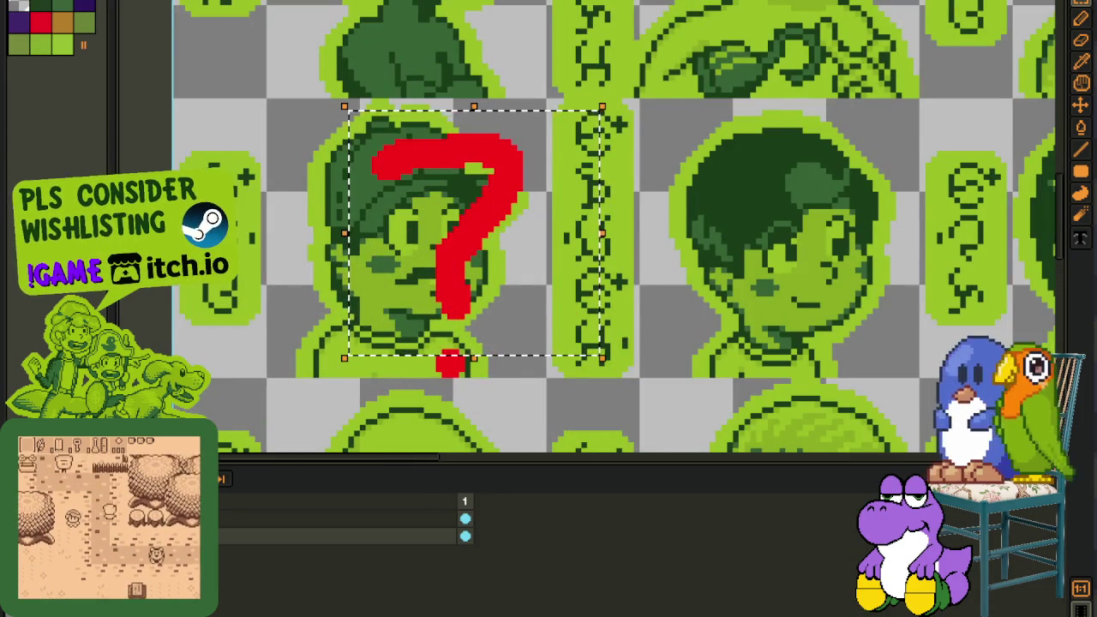
key("Delete")
key("Tab")
scroll(654, 242, "down", 1)
left_click_drag(654, 242, 597, 459)
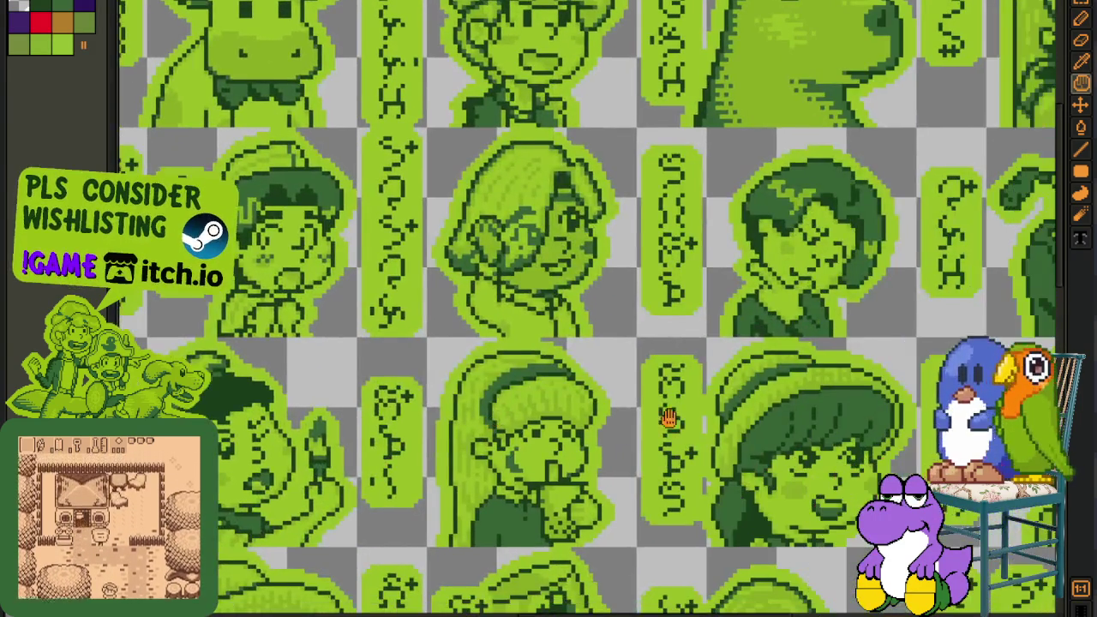
left_click_drag(665, 417, 568, 385)
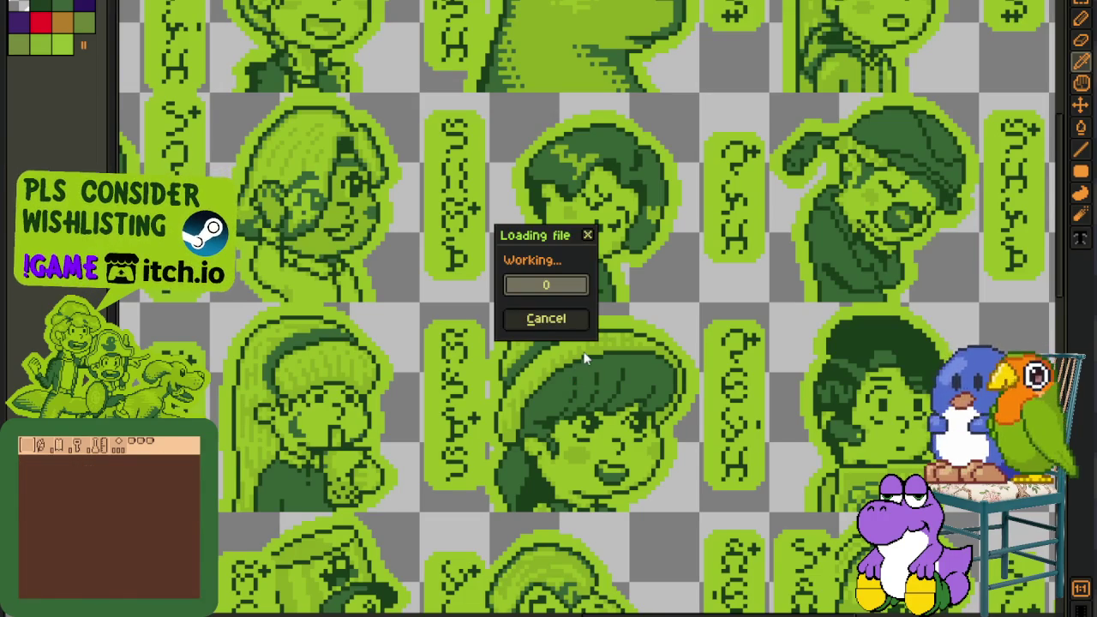
scroll(528, 241, "up", 2)
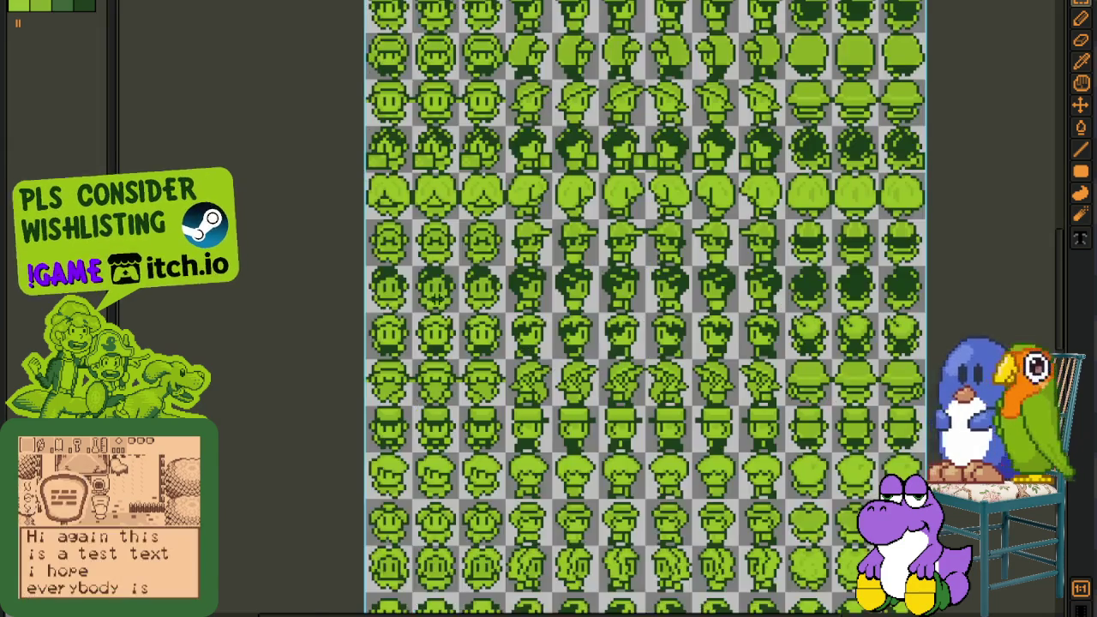
- Switch to another open sprite sheet, hide the timeline and zoom around it
key("Tab")
scroll(343, 321, "up", 3)
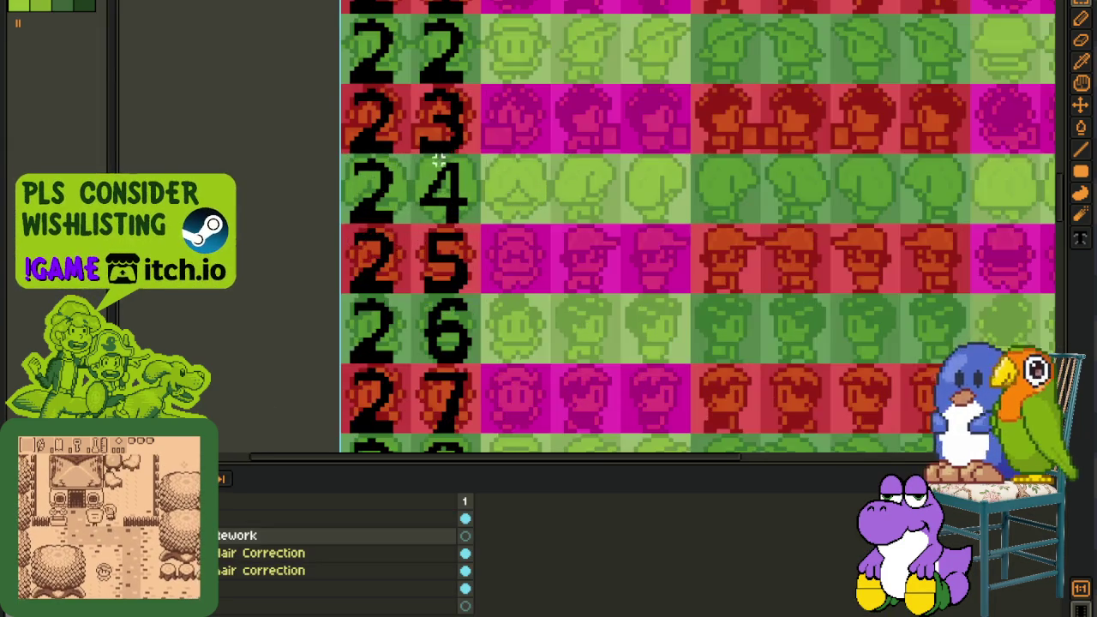
key("ctrl+Tab")
key("Tab")
scroll(486, 499, "down", 2)
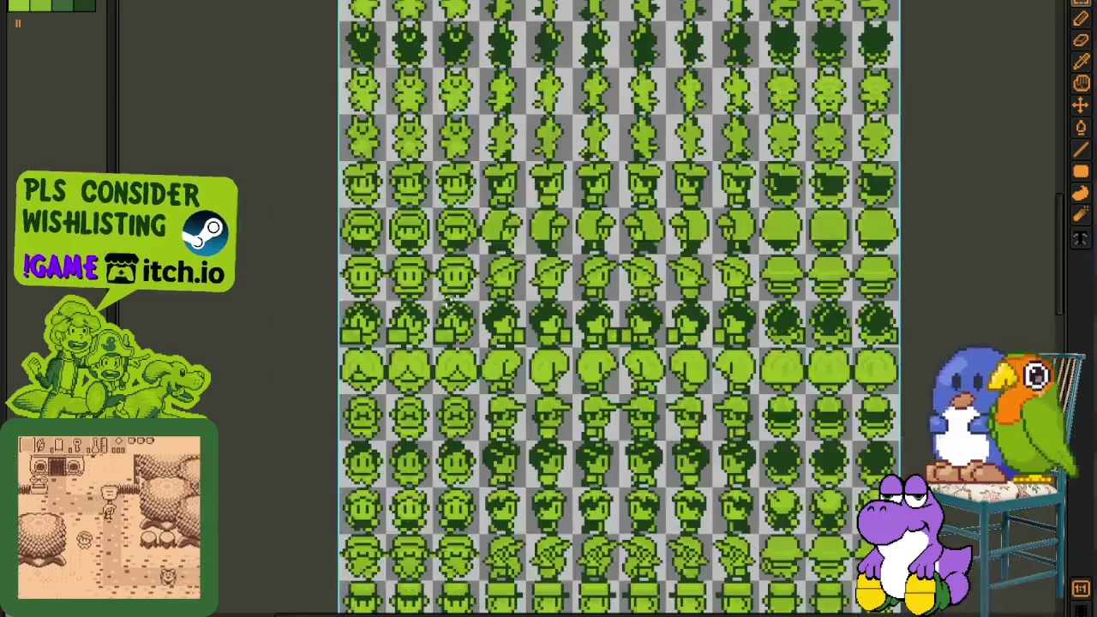
scroll(486, 500, "up", 2)
scroll(486, 500, "up", 4)
scroll(429, 342, "up", 3)
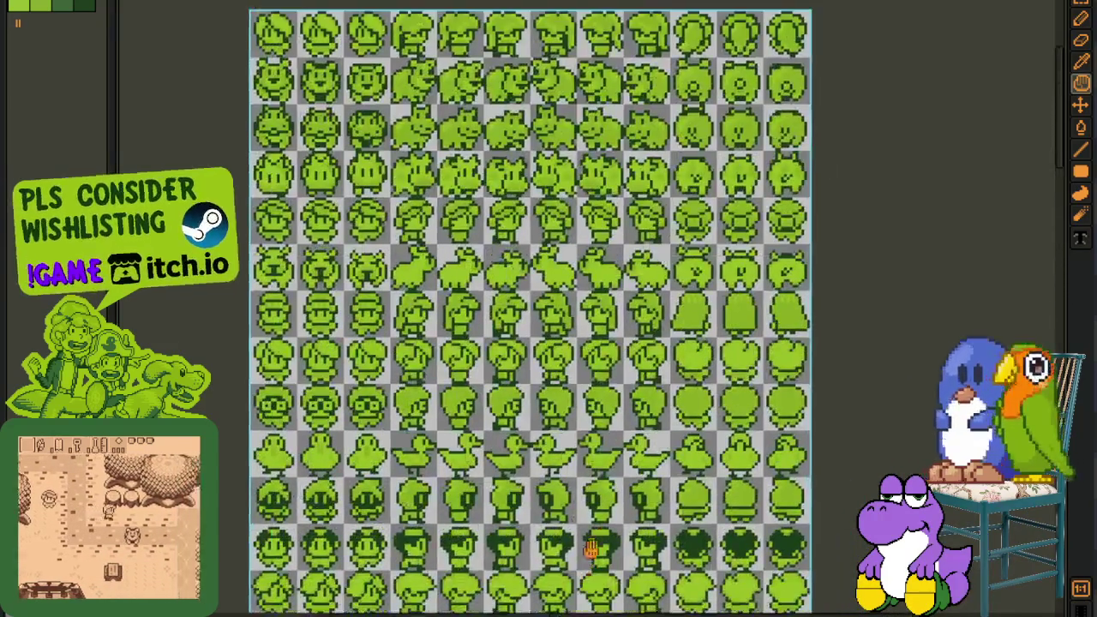
scroll(311, 117, "up", 2)
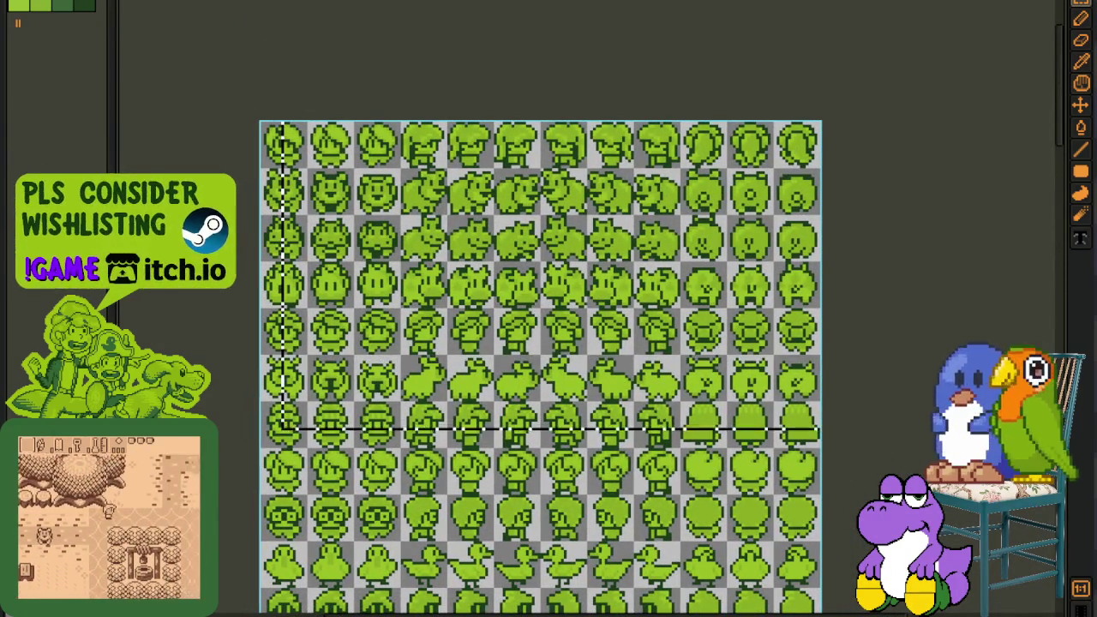
- Marquee-select the lower rows of character heads and pan down the sheet
scroll(817, 386, "down", 1)
scroll(849, 188, "down", 1)
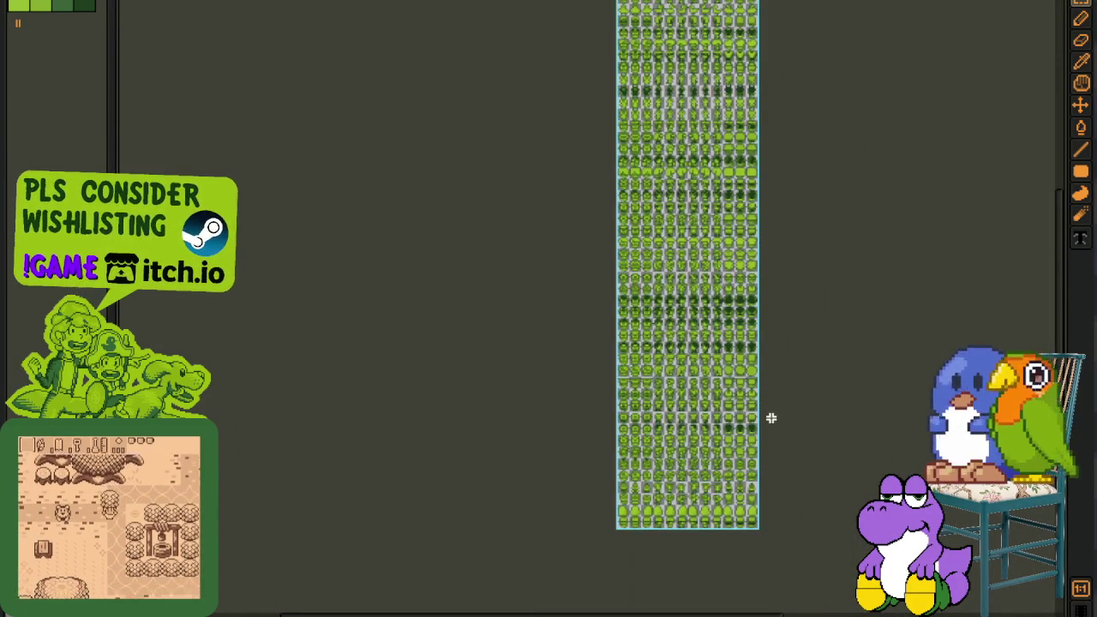
scroll(769, 407, "up", 1)
scroll(409, 317, "up", 1)
left_click_drag(408, 317, 986, 578)
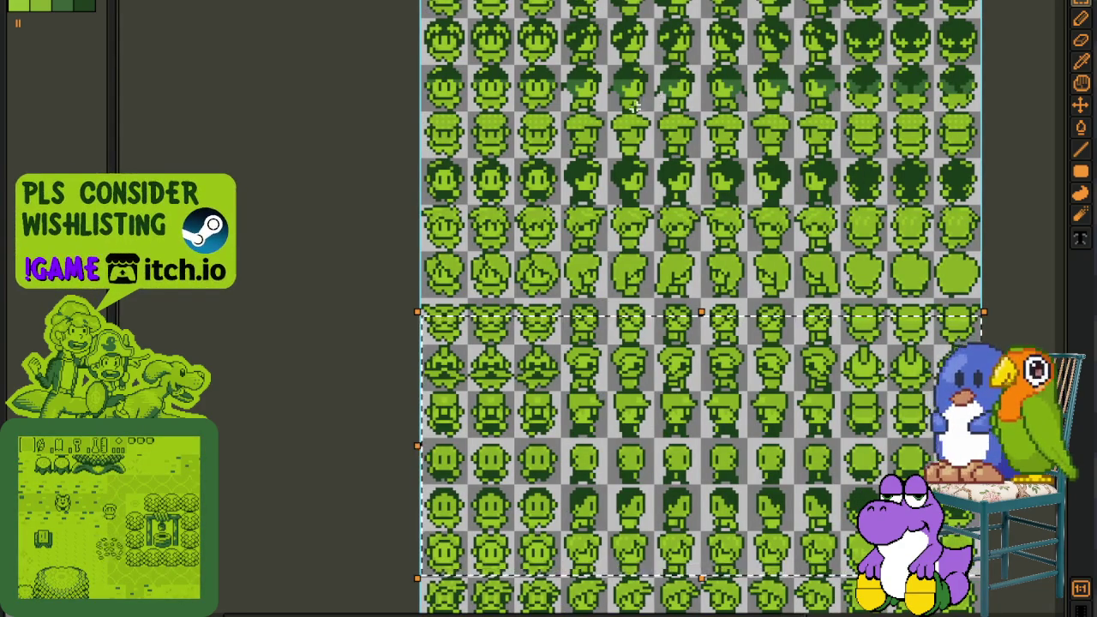
left_click_drag(634, 105, 503, 364)
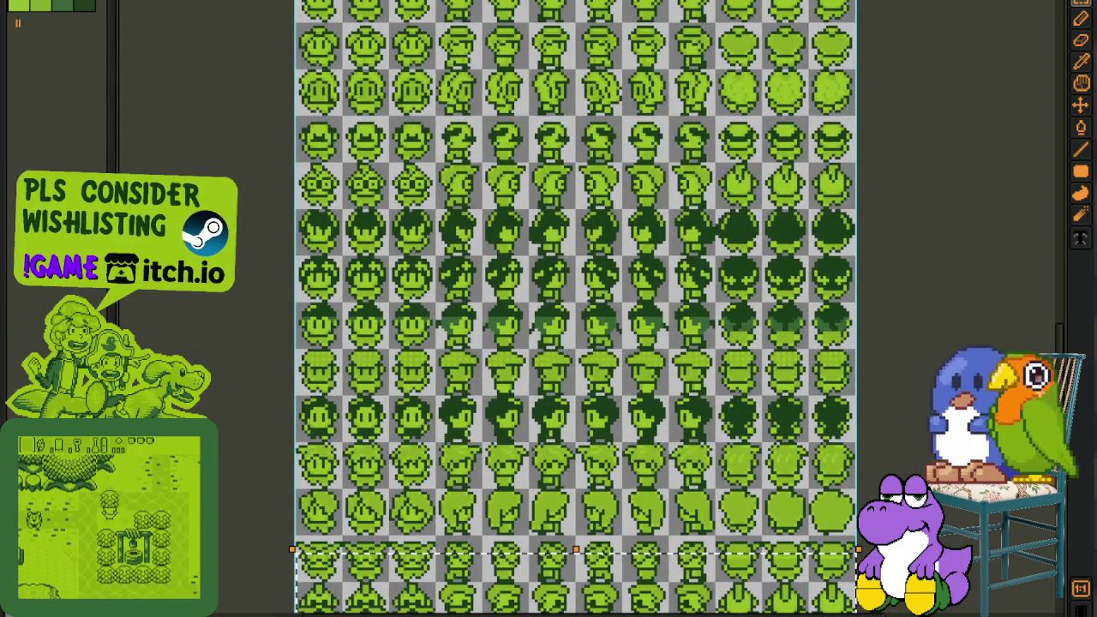
scroll(504, 364, "up", 3)
scroll(586, 340, "down", 3)
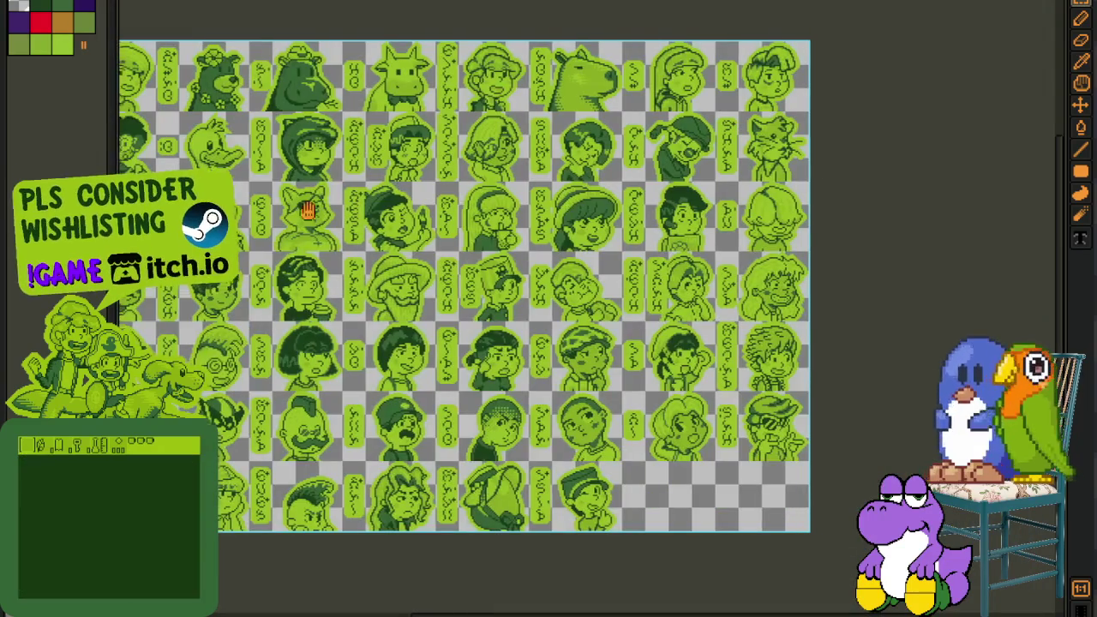
- Clear the selection, zoom in on the capybara and show the layer timeline
scroll(585, 340, "down", 1)
key("ctrl+d")
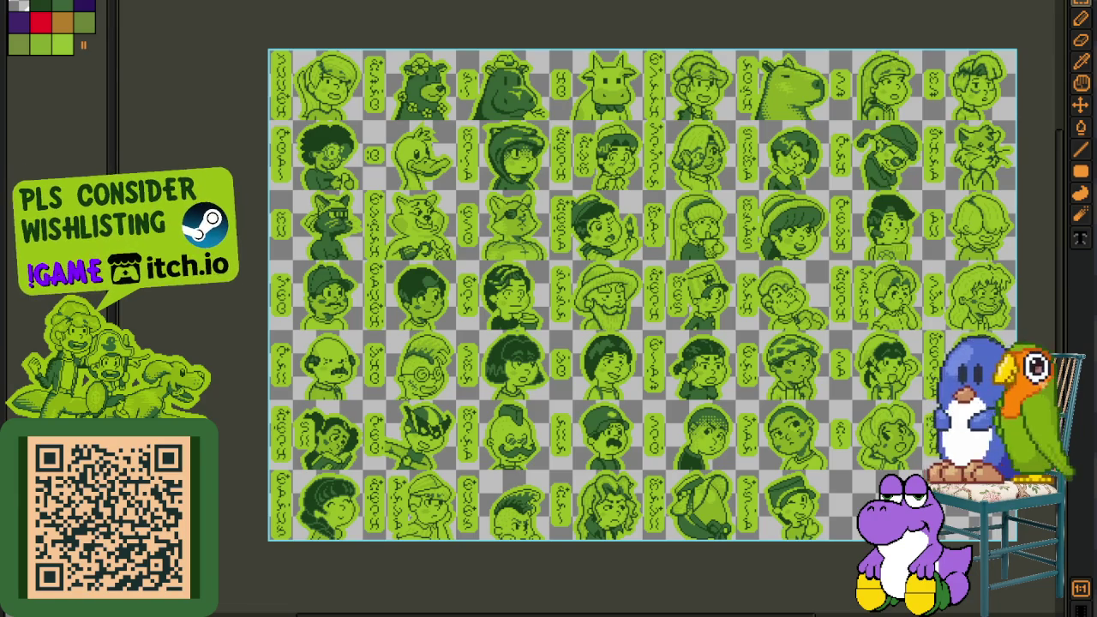
scroll(670, 192, "up", 2)
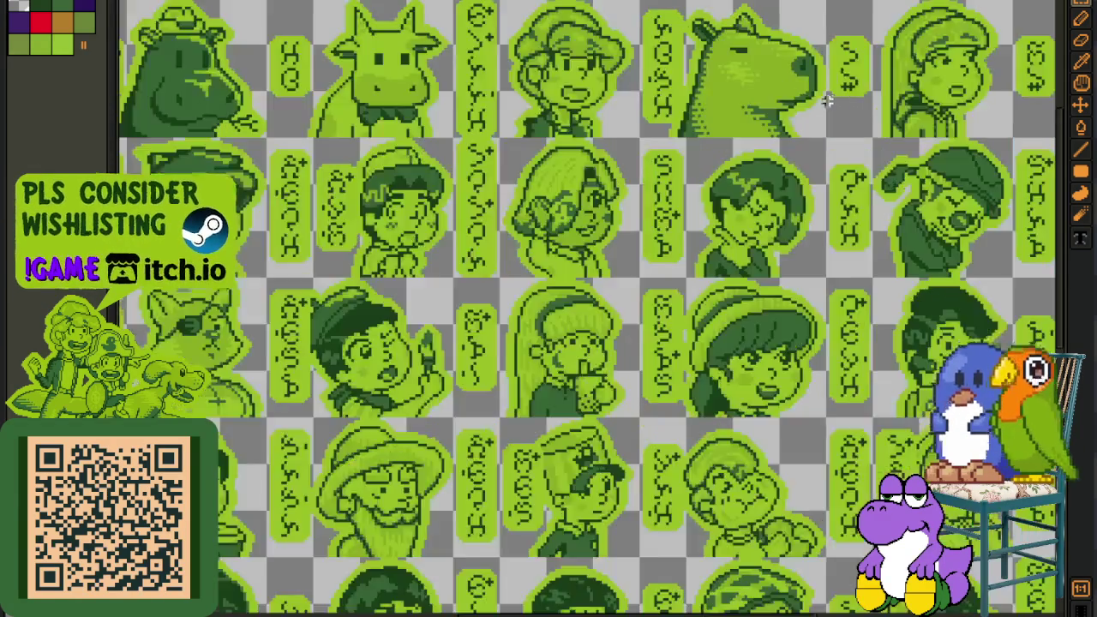
scroll(600, 240, "up", 2)
scroll(531, 291, "up", 1)
key("Tab")
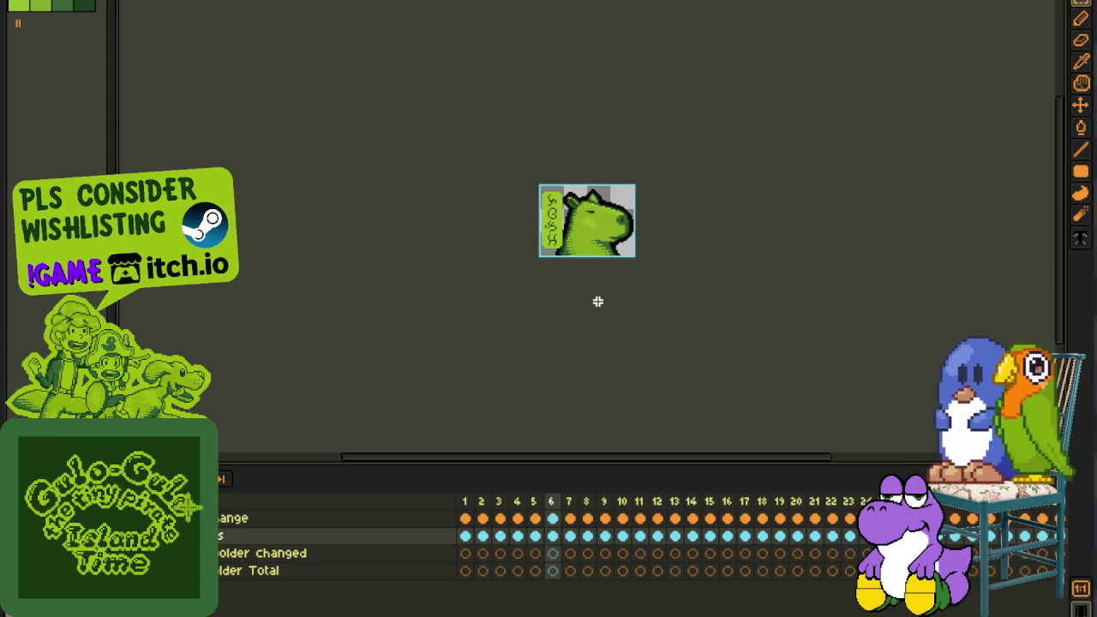
- Add a new empty layer from the layer list's New Layer option
right_click(260, 537)
mouse_move(291, 532)
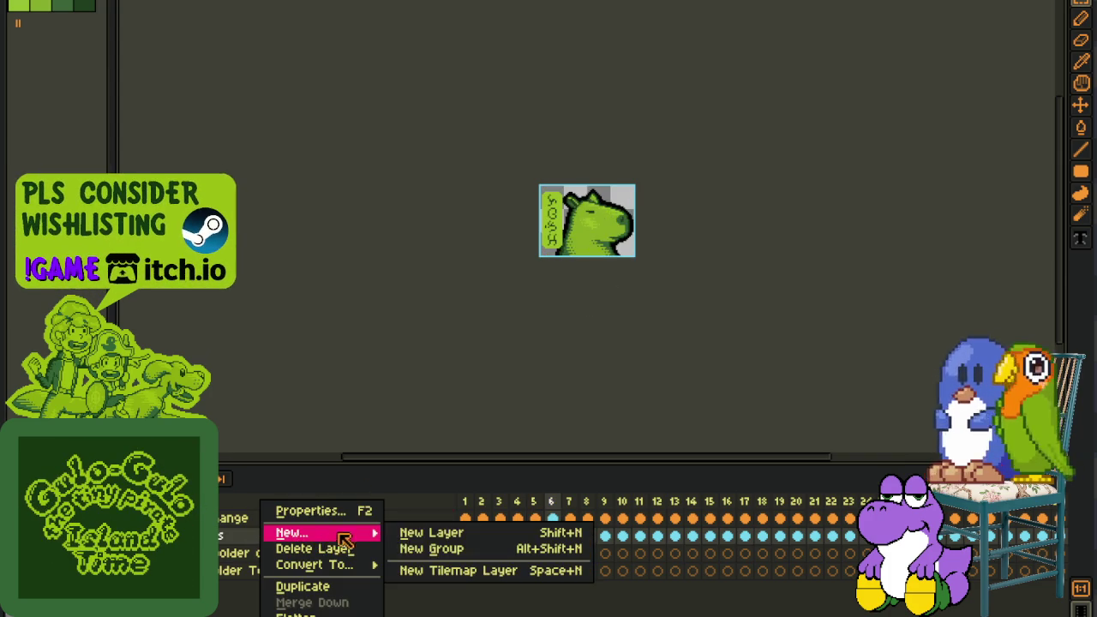
left_click(420, 533)
scroll(631, 221, "up", 3)
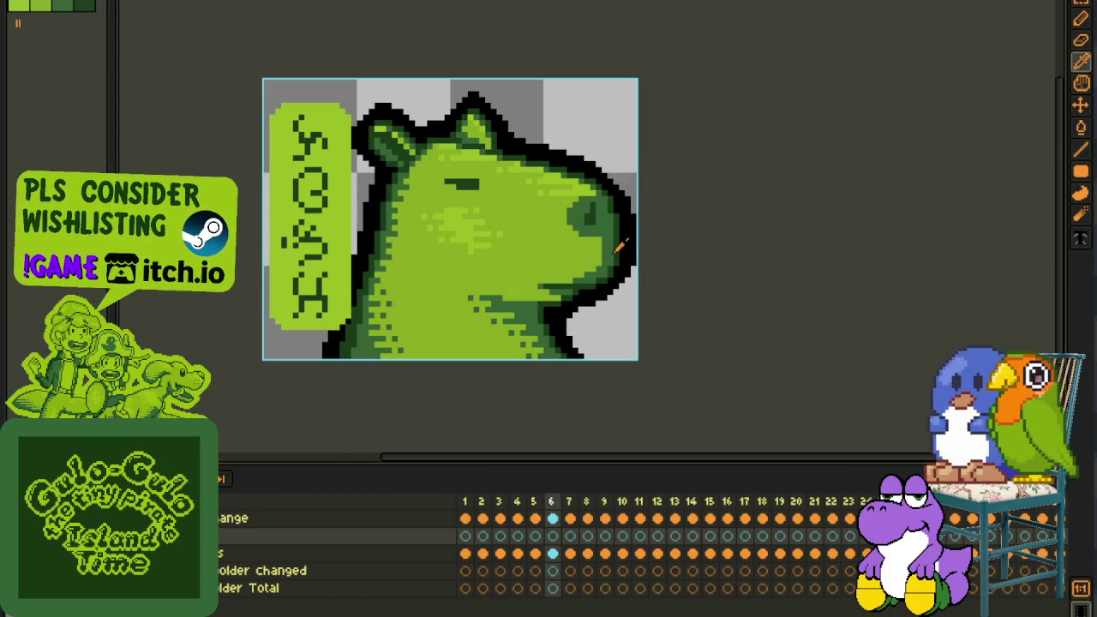
scroll(508, 254, "up", 1)
scroll(454, 300, "up", 1)
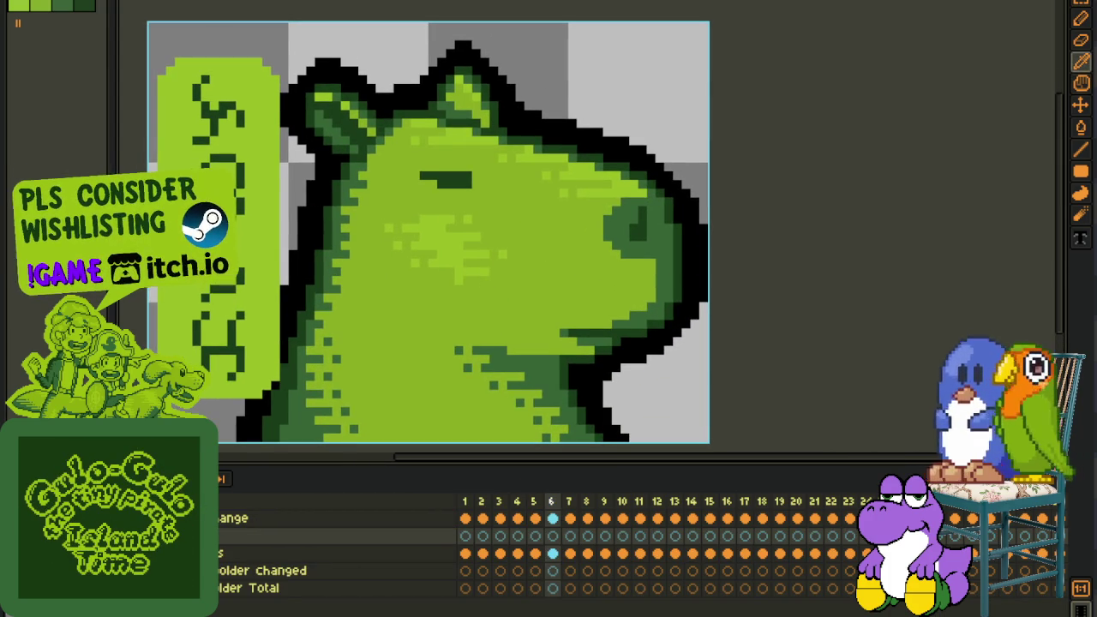
- Zoom onto the capybara's cheek and pencil the bandage's red right-side diagonal strokes
scroll(453, 281, "up", 1)
scroll(417, 266, "up", 1)
key("Tab")
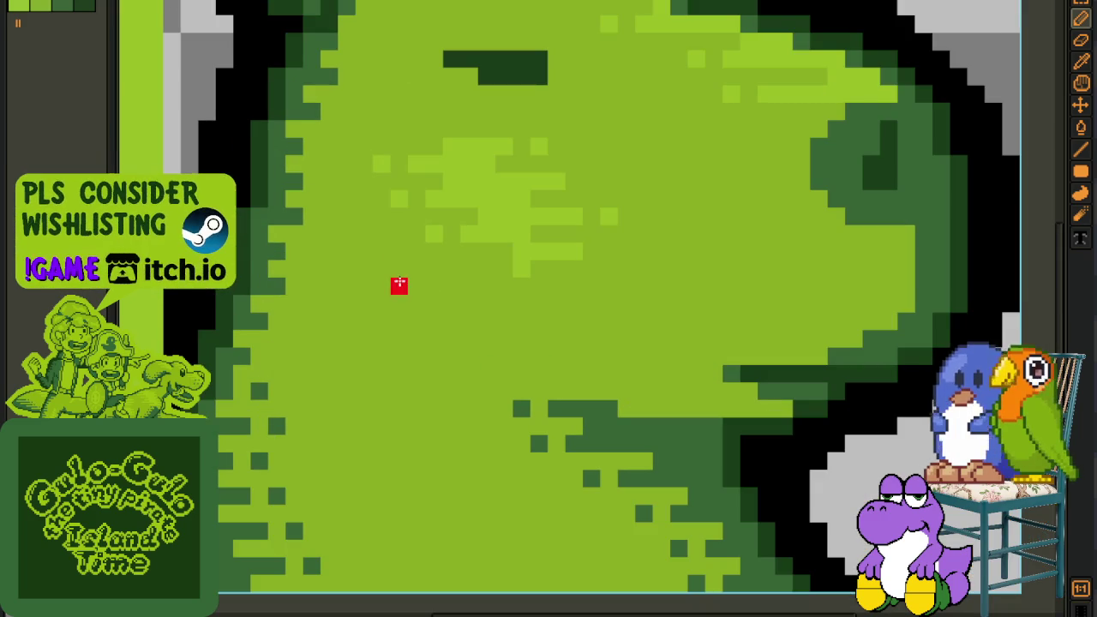
left_click_drag(417, 261, 404, 310)
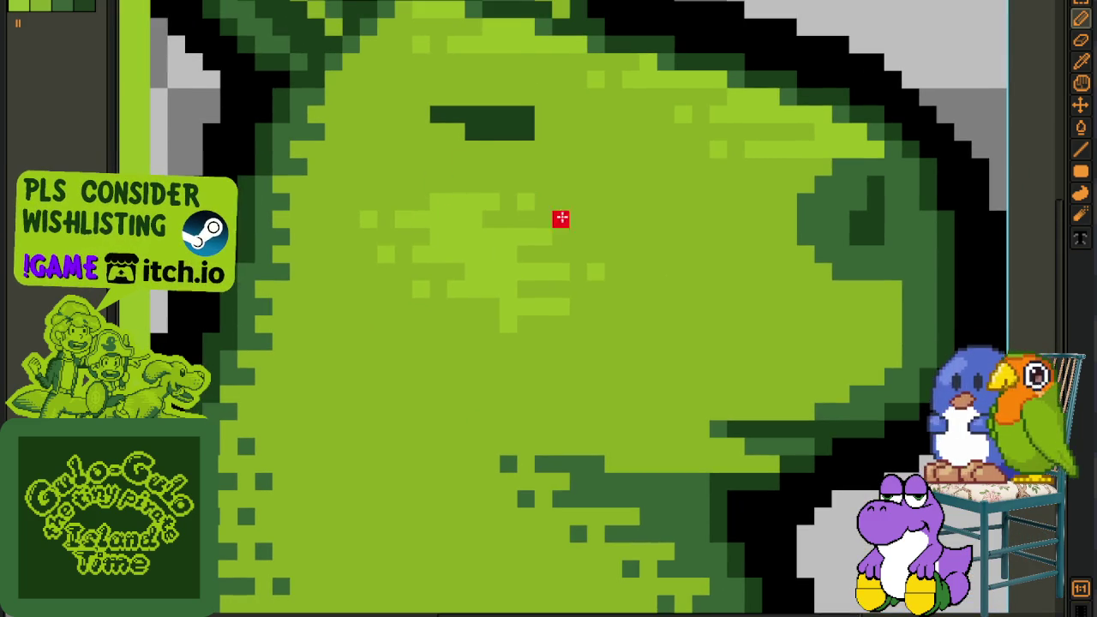
scroll(450, 252, "down", 1)
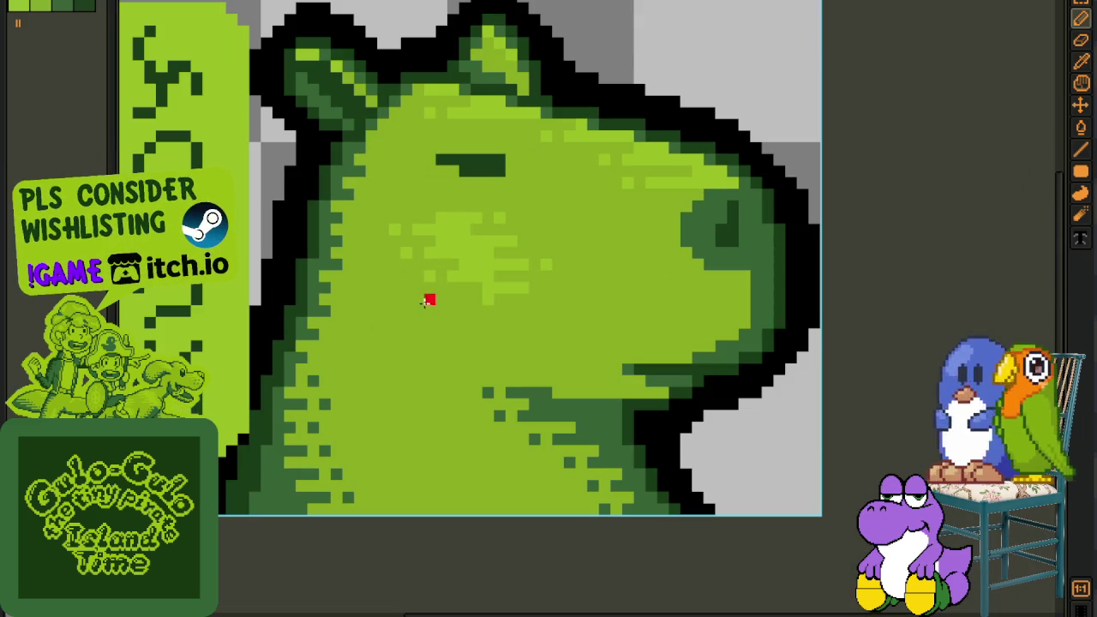
scroll(426, 302, "up", 1)
scroll(391, 311, "up", 1)
mouse_move(555, 218)
left_mouse_down()
mouse_move(618, 228)
mouse_move(582, 219)
mouse_move(627, 257)
left_mouse_up()
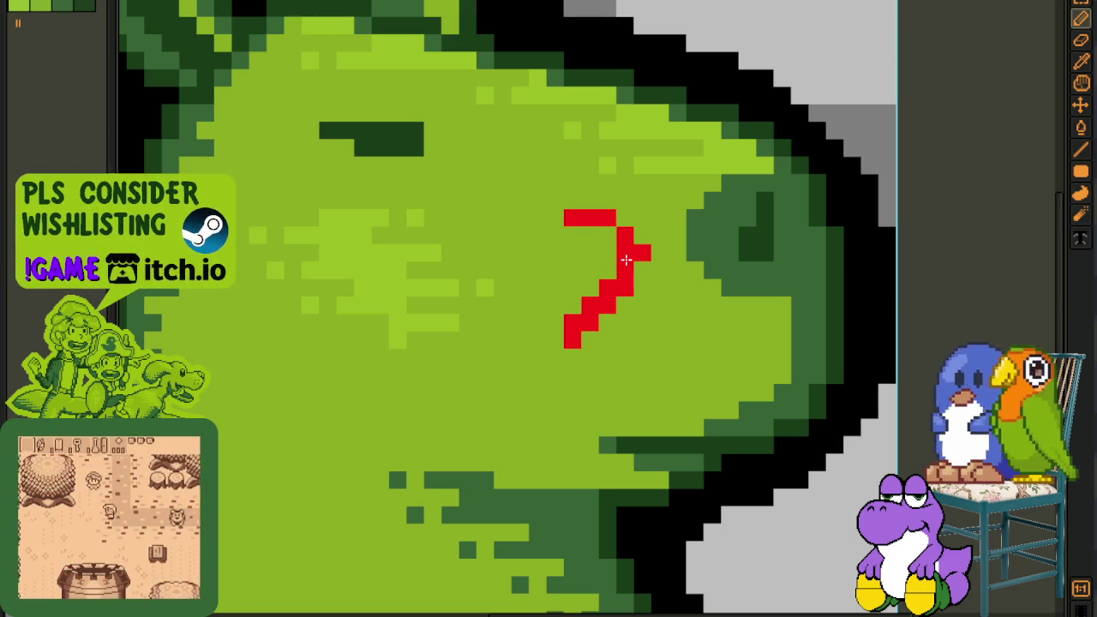
mouse_move(627, 257)
left_mouse_down()
mouse_move(614, 251)
mouse_move(597, 289)
left_mouse_up()
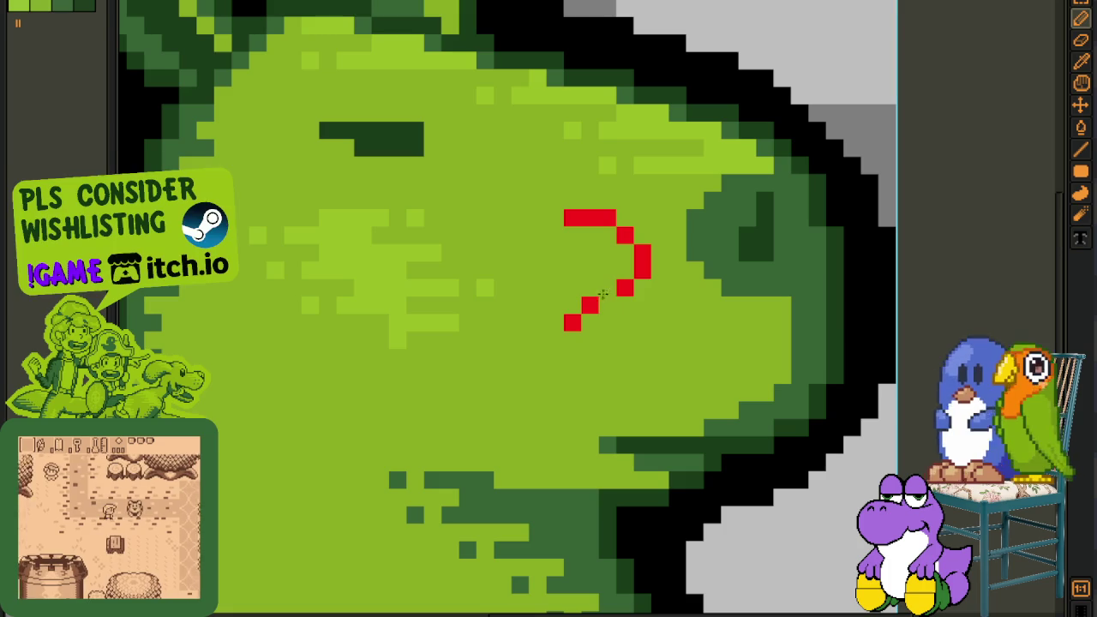
mouse_move(597, 289)
left_mouse_down()
mouse_move(569, 340)
mouse_move(480, 382)
mouse_move(548, 320)
mouse_move(517, 380)
mouse_move(569, 335)
mouse_move(532, 368)
left_mouse_up()
- Draw the red upper-left edge and fix the top and left corner pixels
right_click(570, 217)
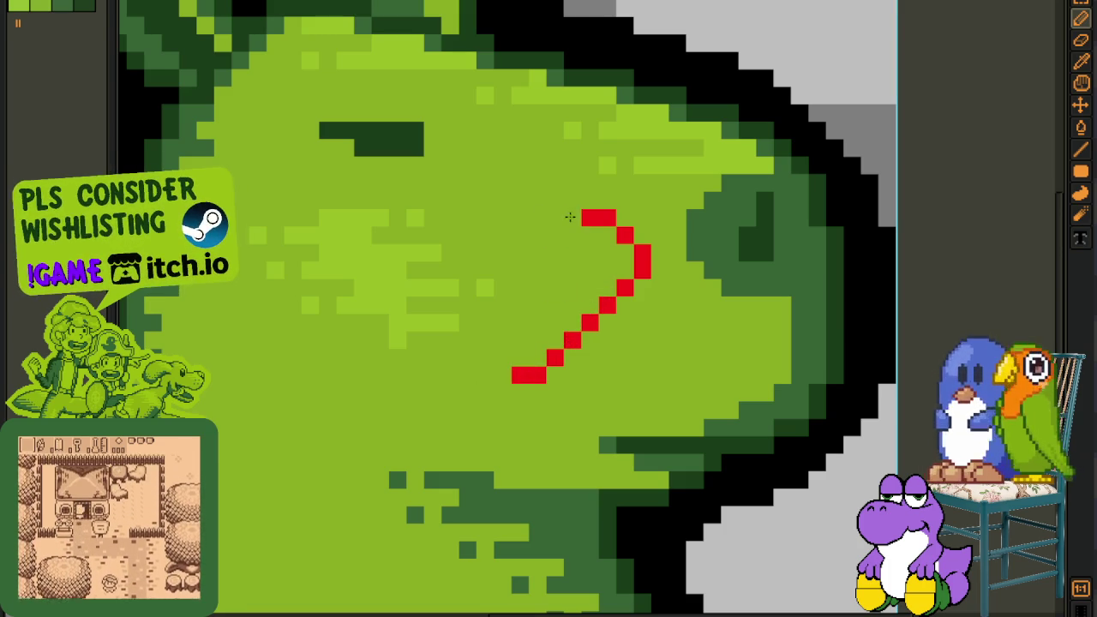
right_click(587, 214)
left_click(583, 204)
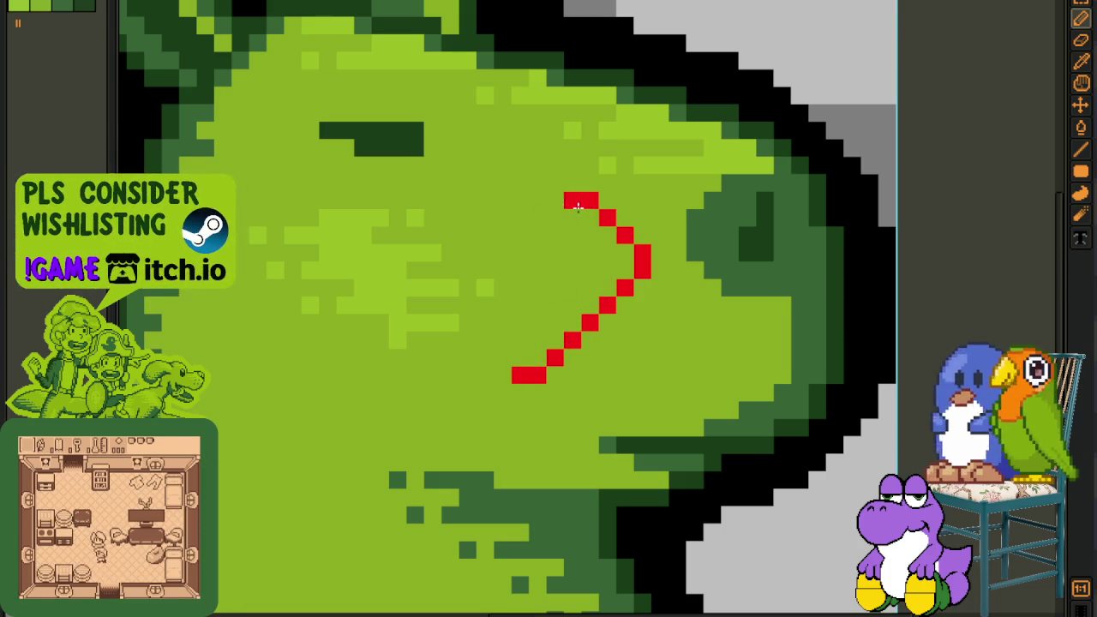
left_click_drag(550, 214, 474, 306)
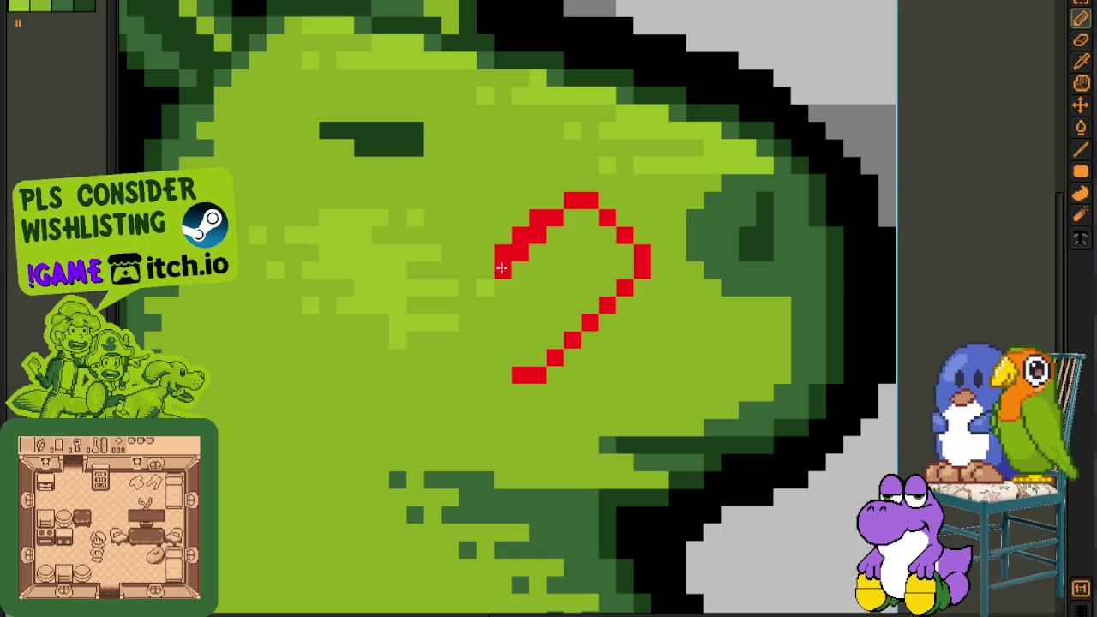
right_click(470, 307)
left_click(471, 291)
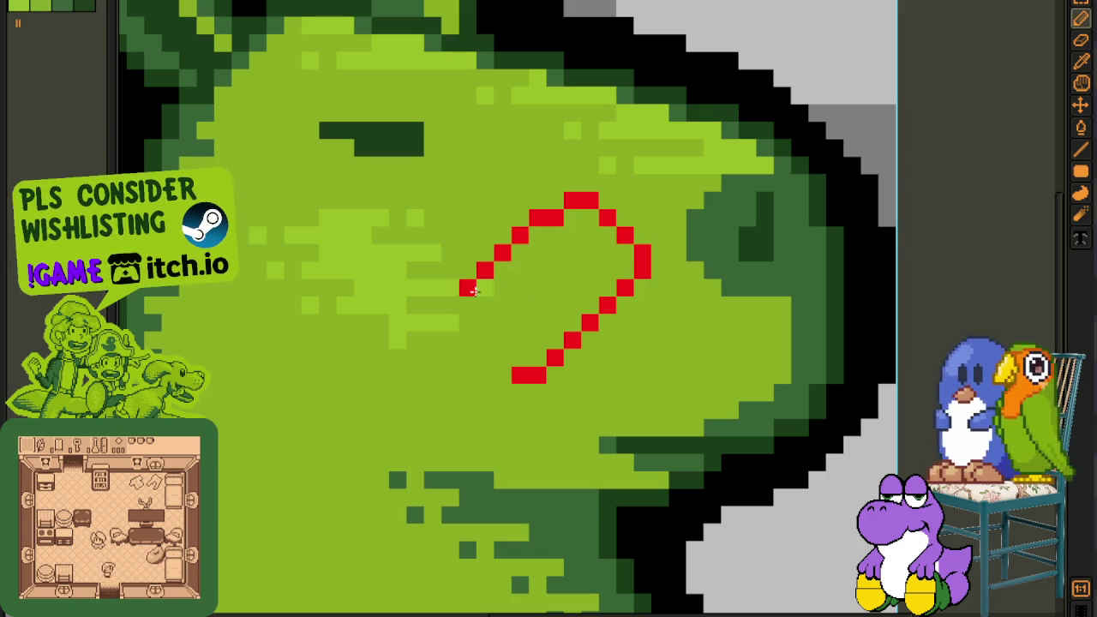
left_click(451, 307)
left_click(452, 323)
right_click(445, 324)
left_click(434, 323)
right_click(444, 340)
left_click(436, 341)
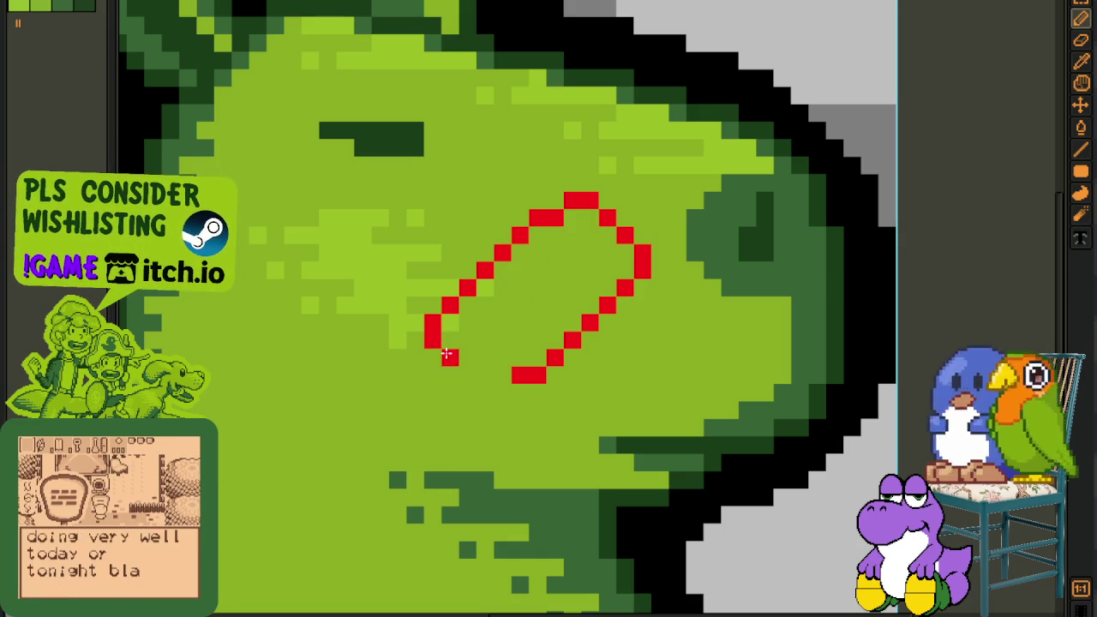
- Close the outline with a red bottom-left edge and smooth the jagged left corner
left_click_drag(446, 354, 477, 374)
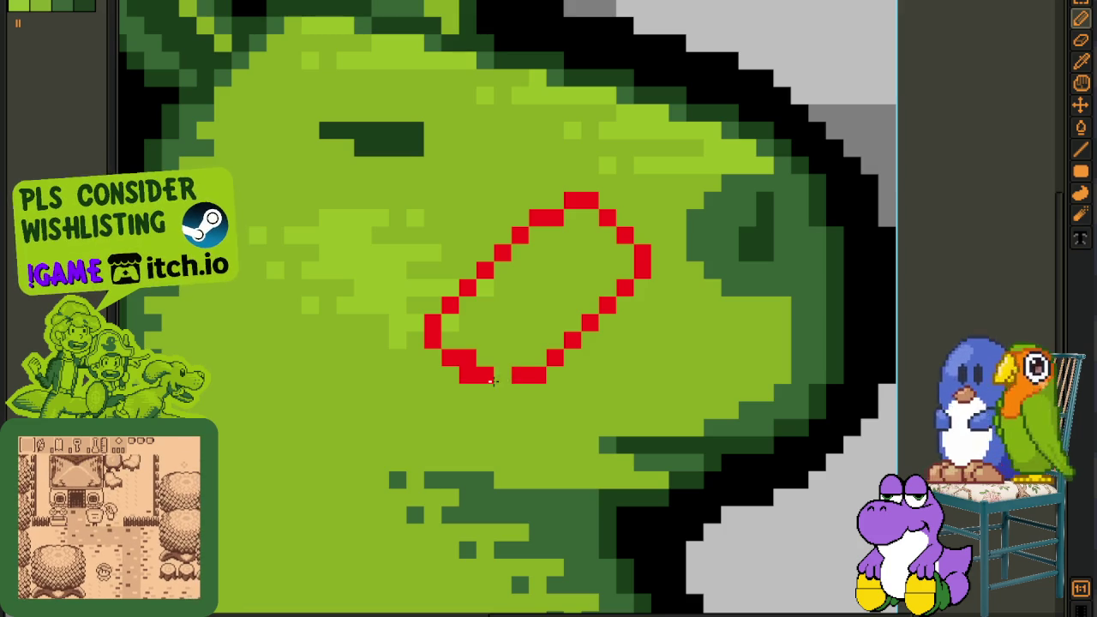
left_click(518, 392)
right_click(467, 374)
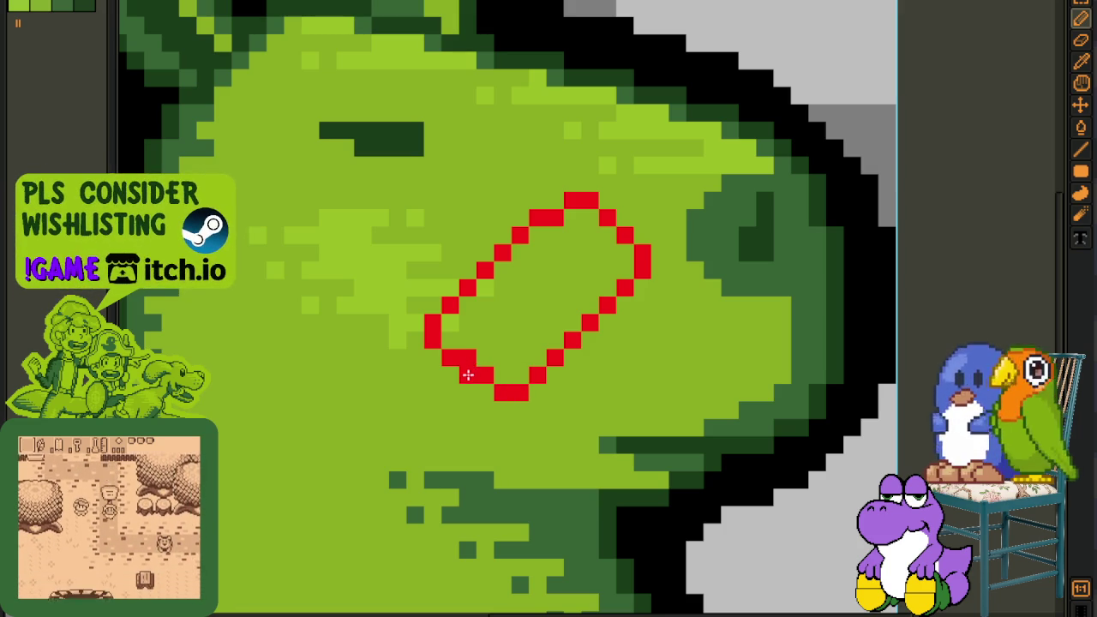
right_click(450, 357)
left_click(450, 340)
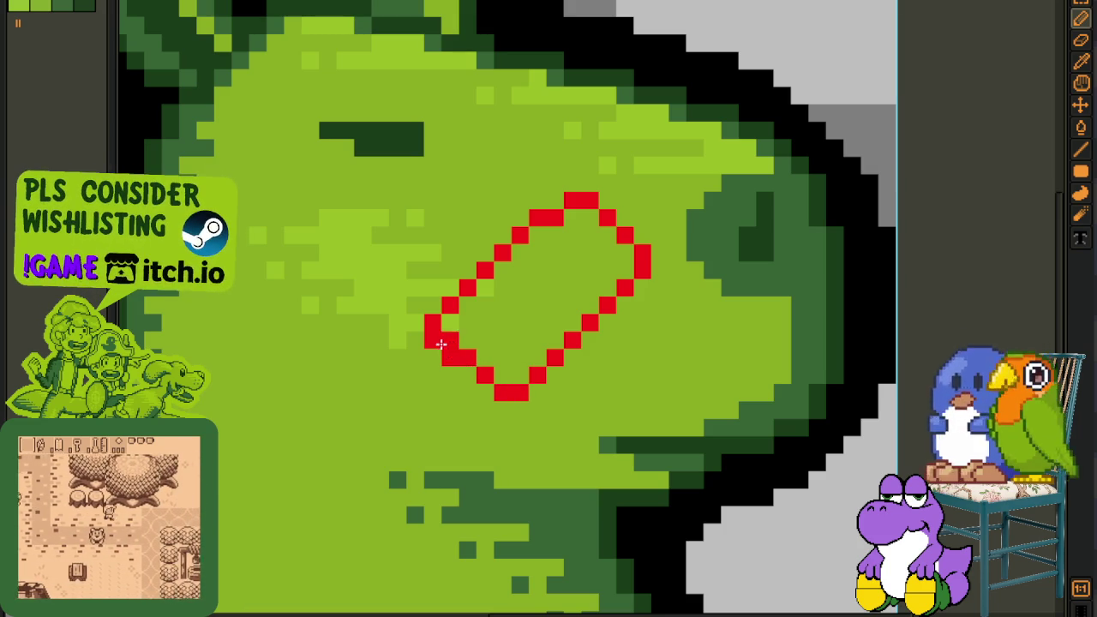
right_click(433, 340)
right_click(432, 323)
left_click(450, 323)
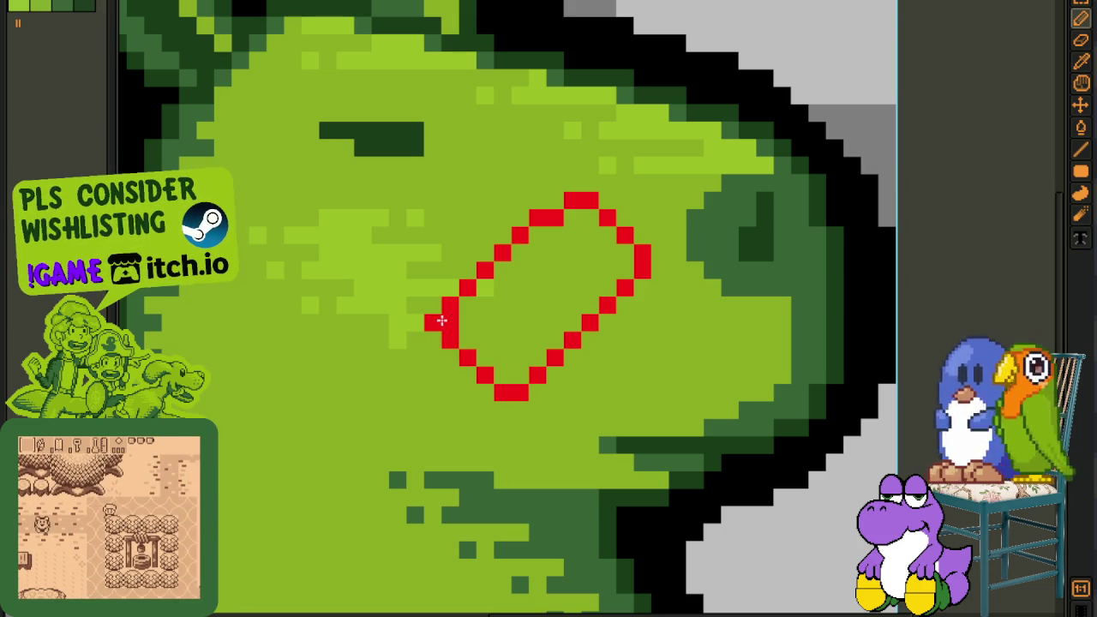
scroll(519, 286, "down", 3)
left_click(545, 278)
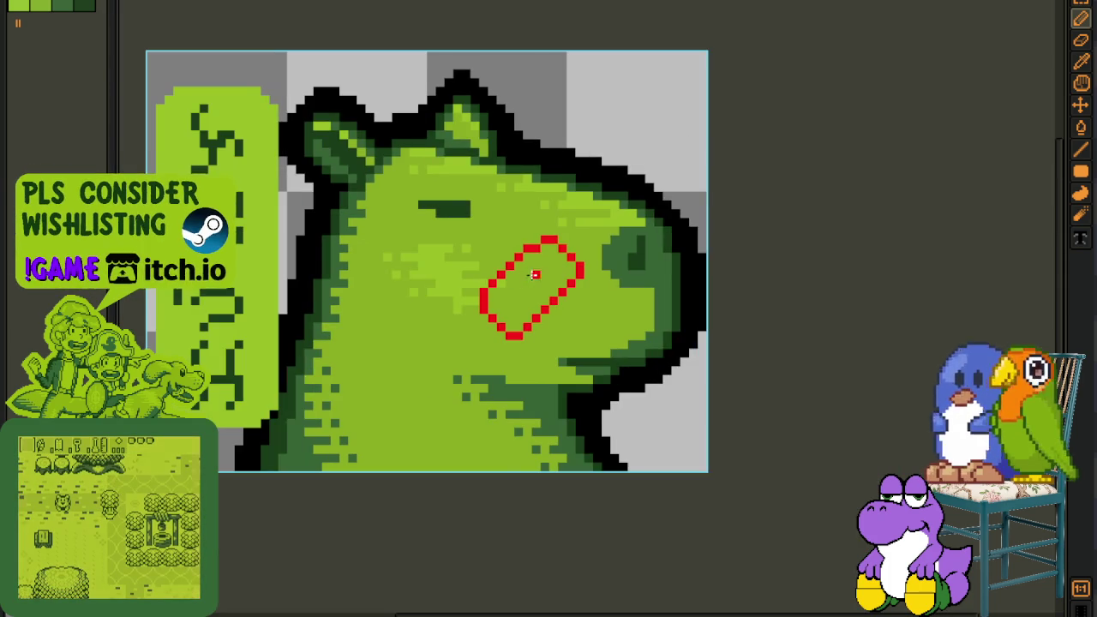
- Place red diagonal hatch pixels inside the bandage outline to form the central pad
scroll(547, 280, "up", 5)
left_click(547, 281)
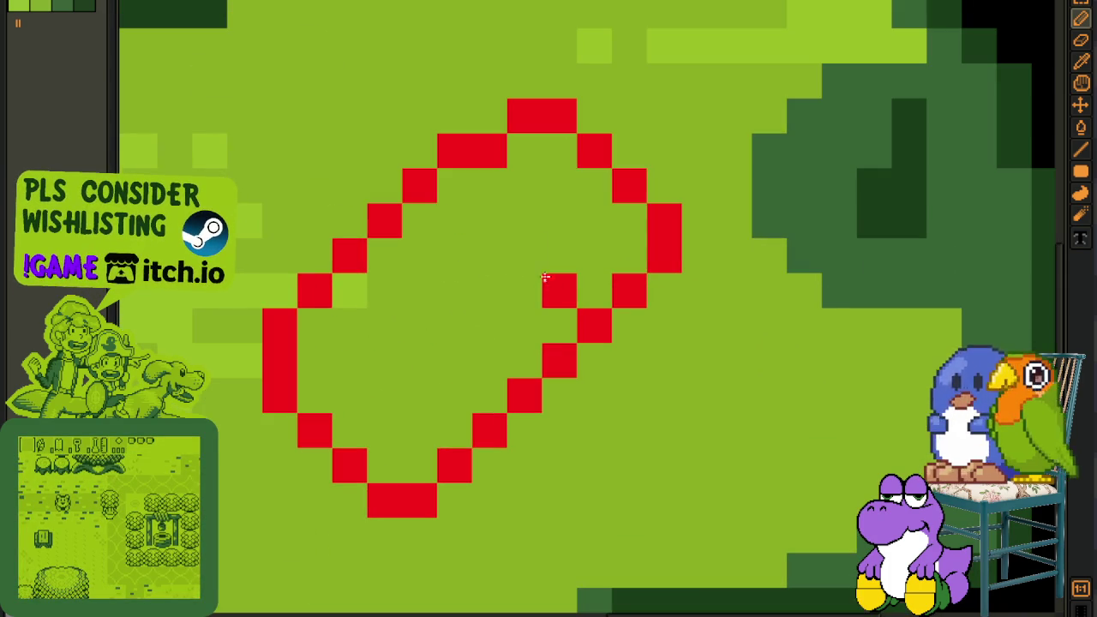
left_click(523, 253)
left_click(454, 193)
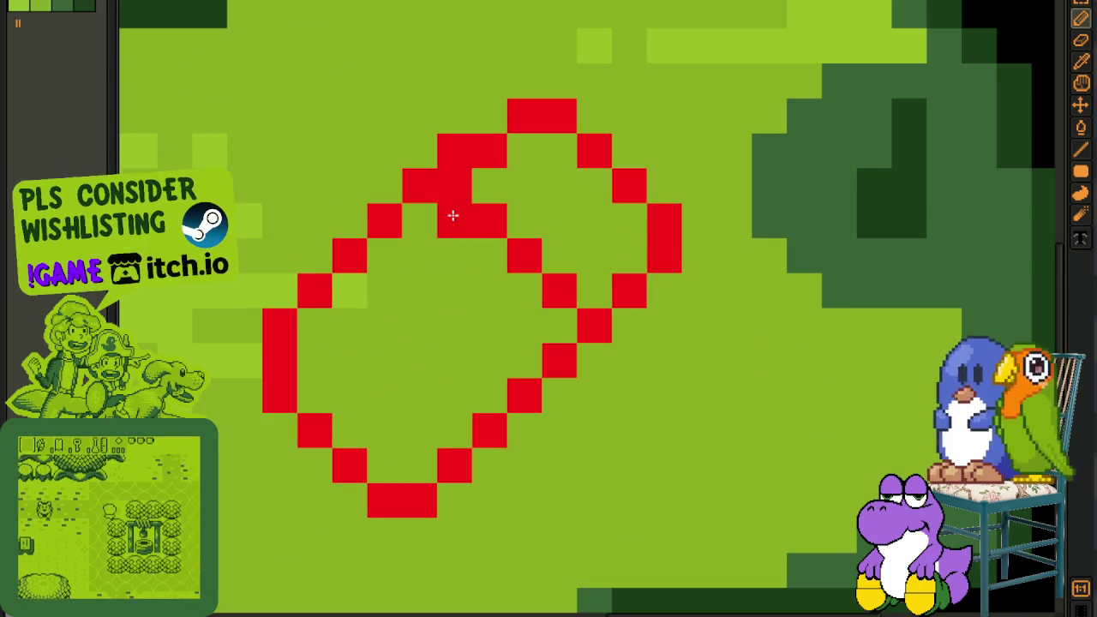
left_click(359, 319)
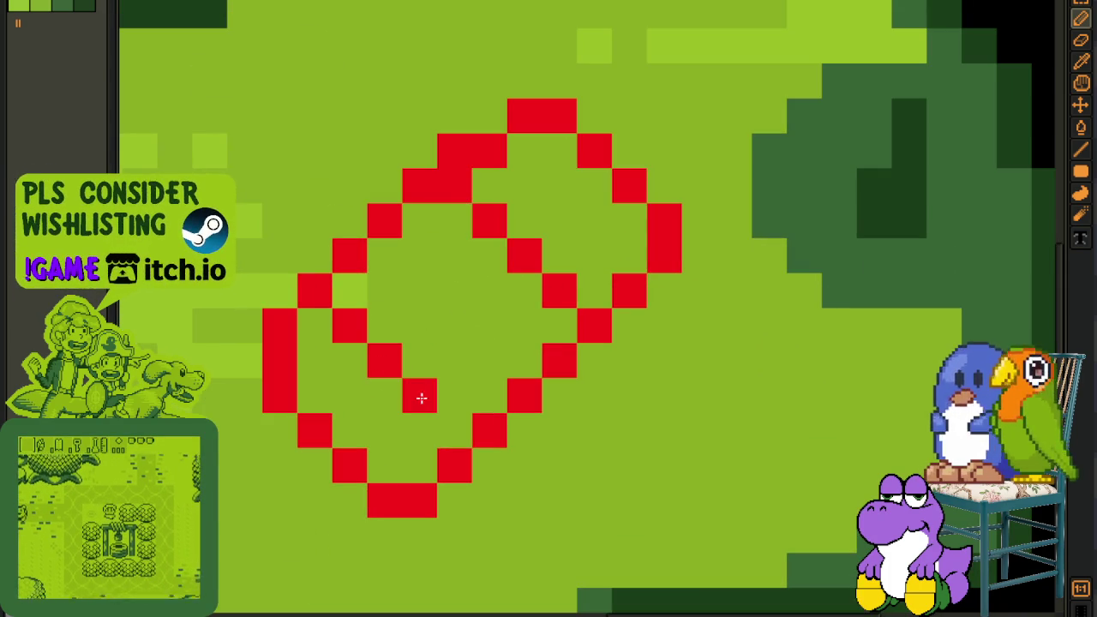
left_click_drag(431, 403, 439, 419)
left_click(469, 352)
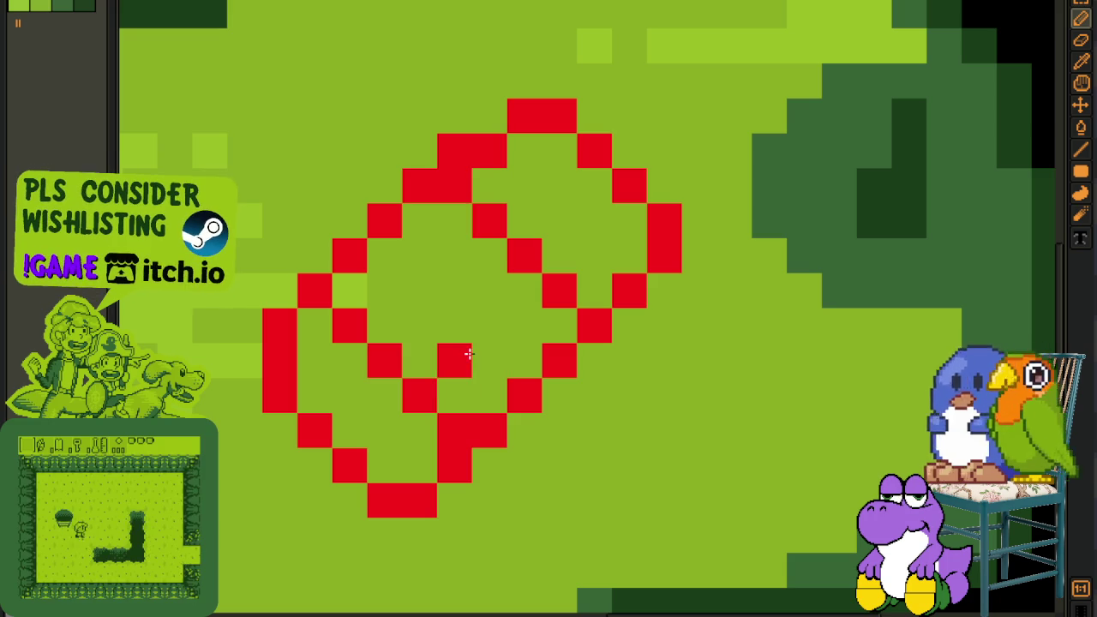
left_click(520, 314)
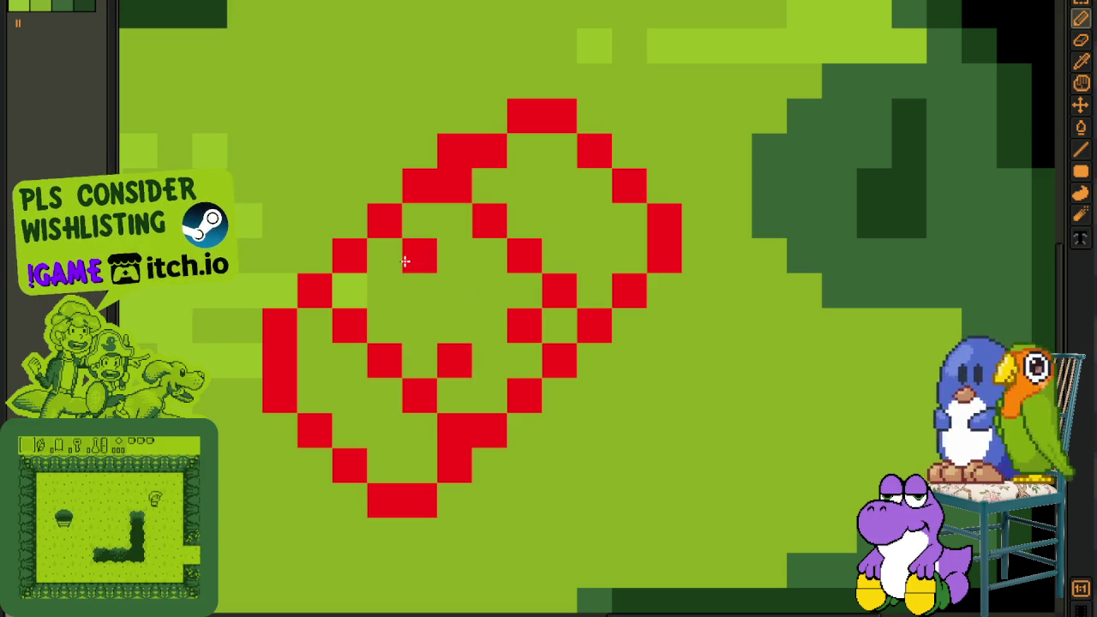
left_click(390, 287)
left_click(441, 259)
scroll(441, 260, "down", 5)
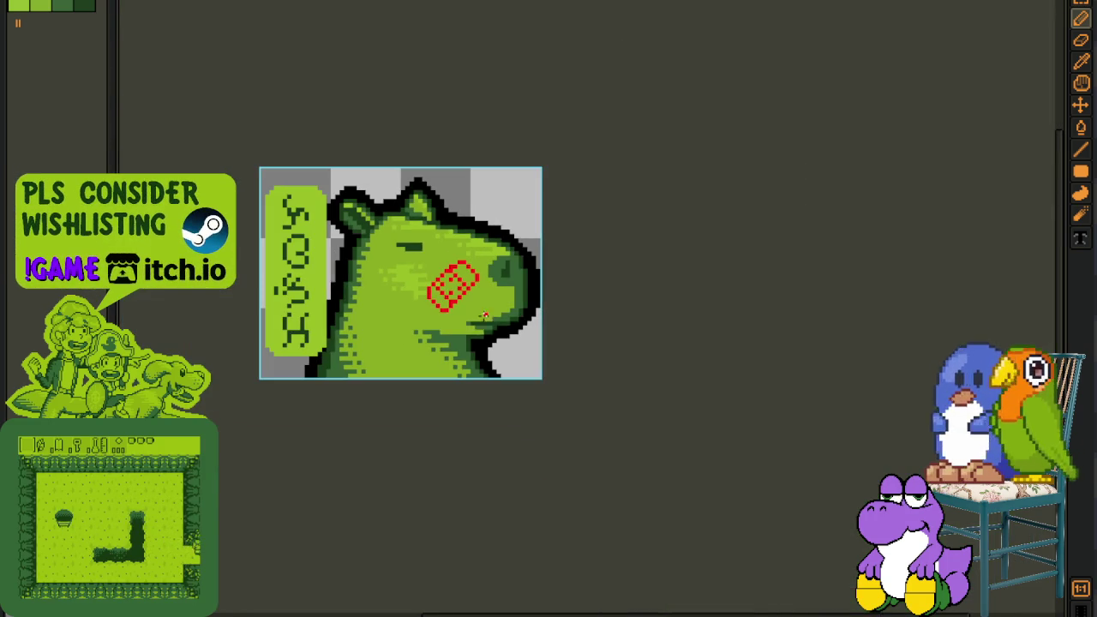
key("i")
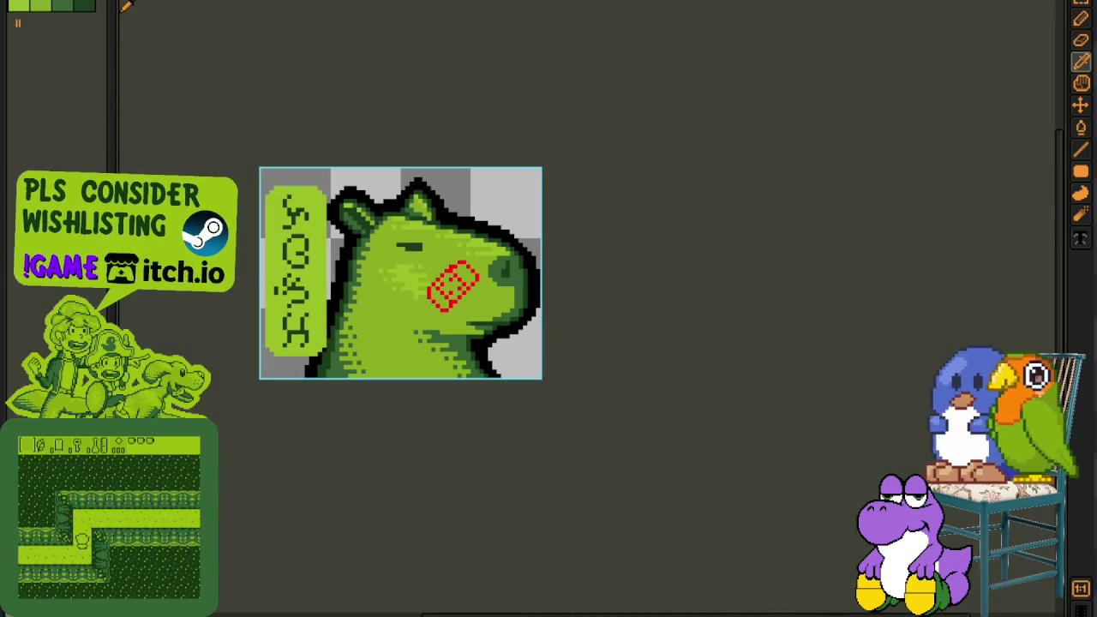
scroll(538, 293, "up", 3)
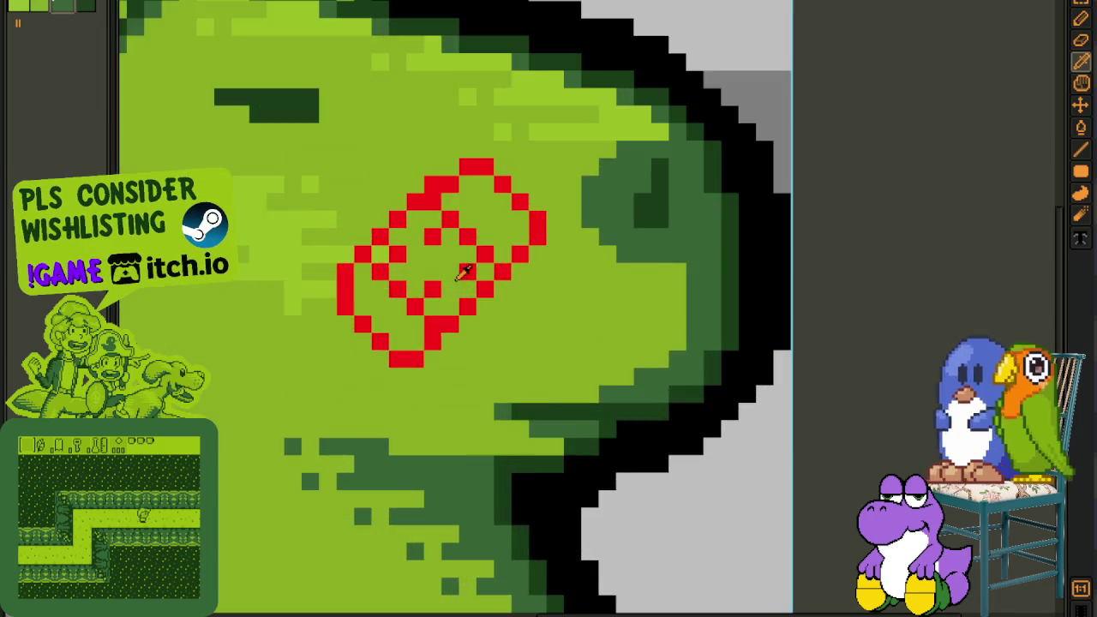
- Paint-bucket every red outline and hatch pixel dark green, undoing the accidental interior fill
scroll(472, 286, "up", 2)
key("g")
left_click(472, 292)
key("ctrl+z")
left_click(474, 314)
mouse_move(507, 281)
left_mouse_down()
mouse_move(534, 245)
mouse_move(541, 197)
mouse_move(508, 150)
left_mouse_up()
mouse_move(419, 151)
left_mouse_down()
mouse_move(399, 189)
mouse_move(362, 212)
left_mouse_up()
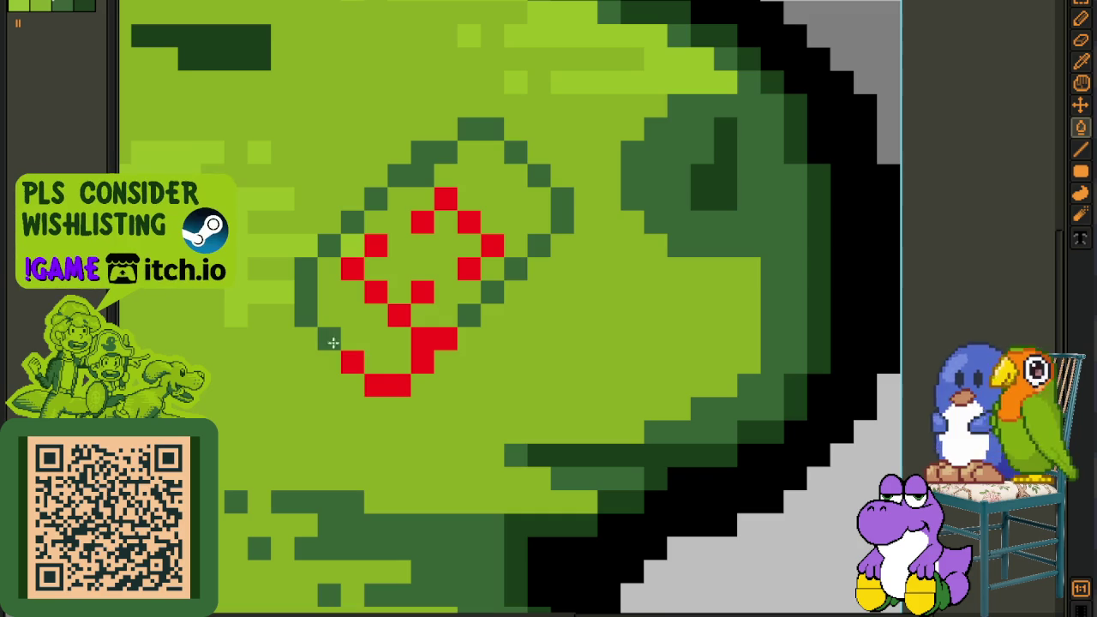
left_click_drag(373, 379, 427, 351)
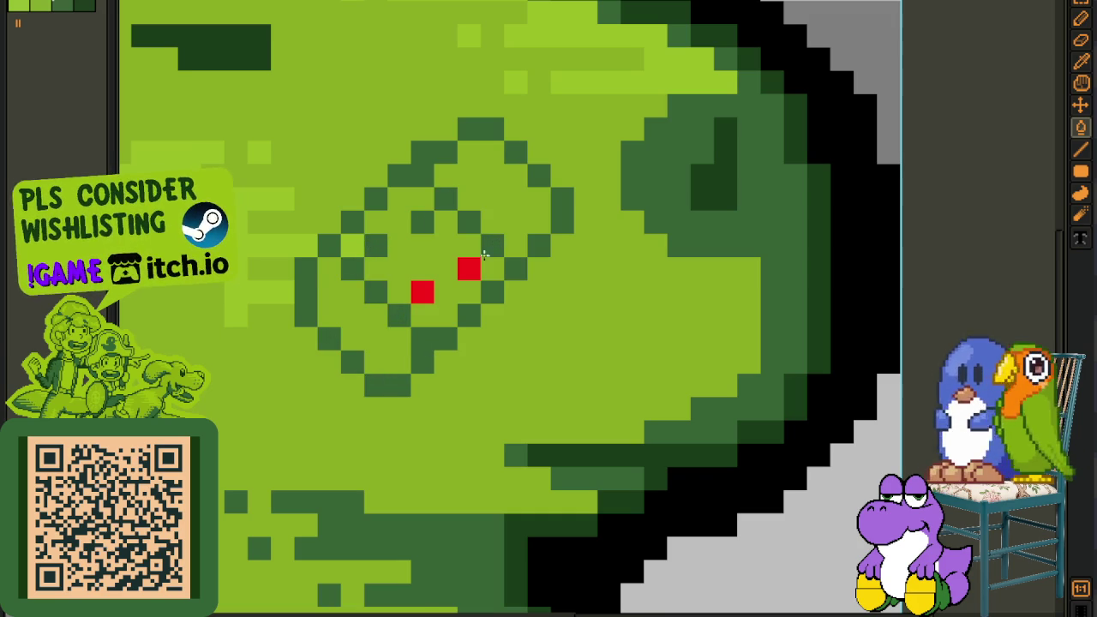
scroll(430, 285, "down", 5)
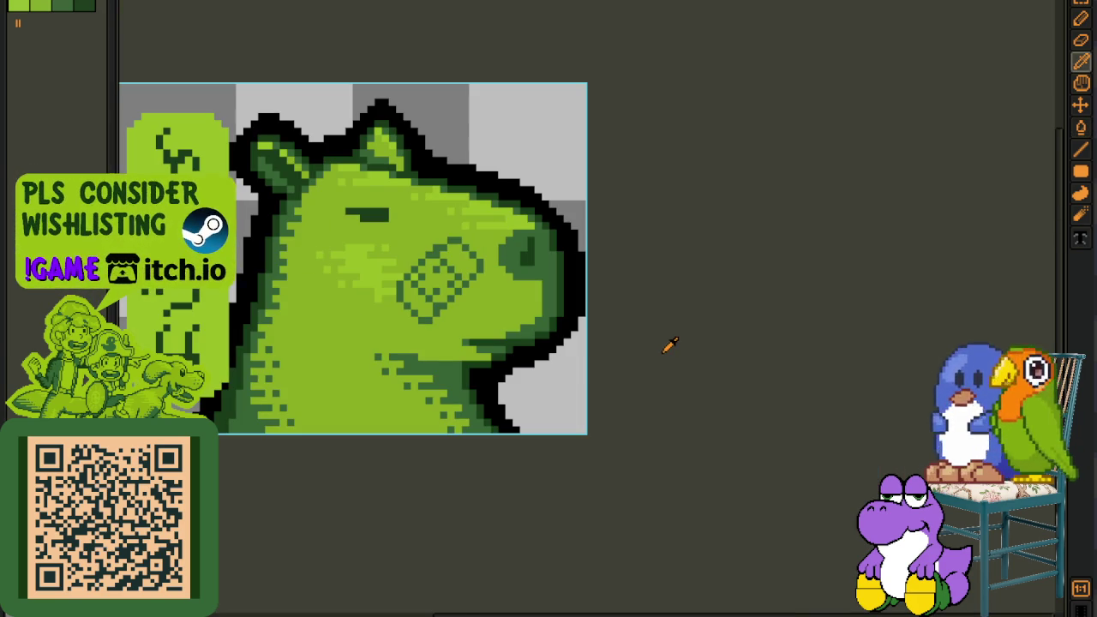
- Bucket-fill three of the bandage's diamond cells light green
scroll(545, 247, "up", 1)
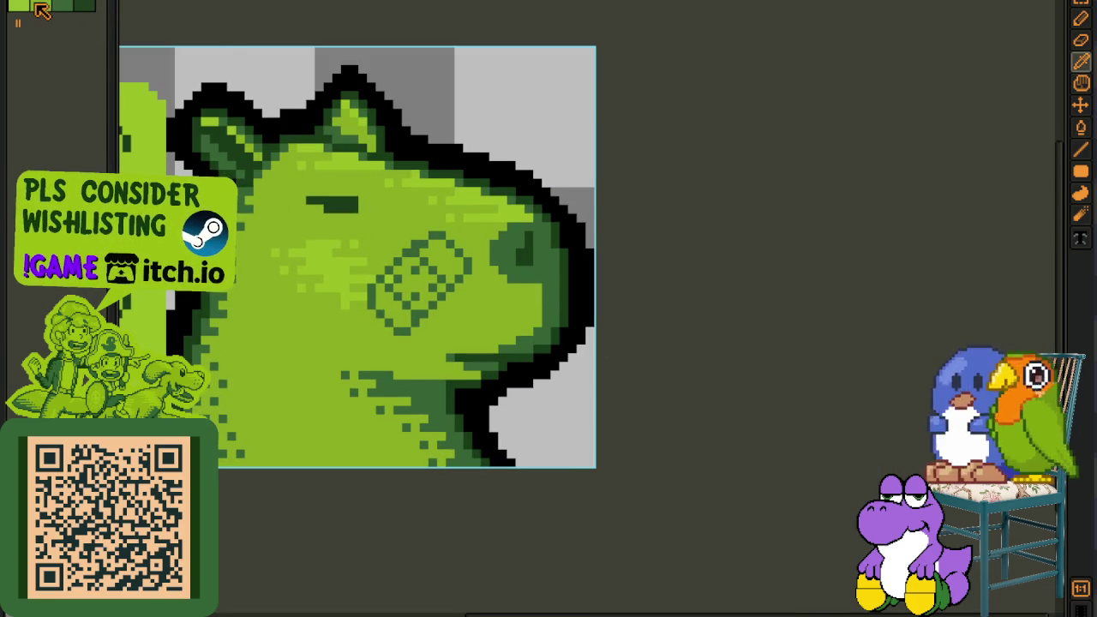
scroll(335, 243, "up", 4)
scroll(404, 317, "down", 3)
scroll(357, 252, "up", 2)
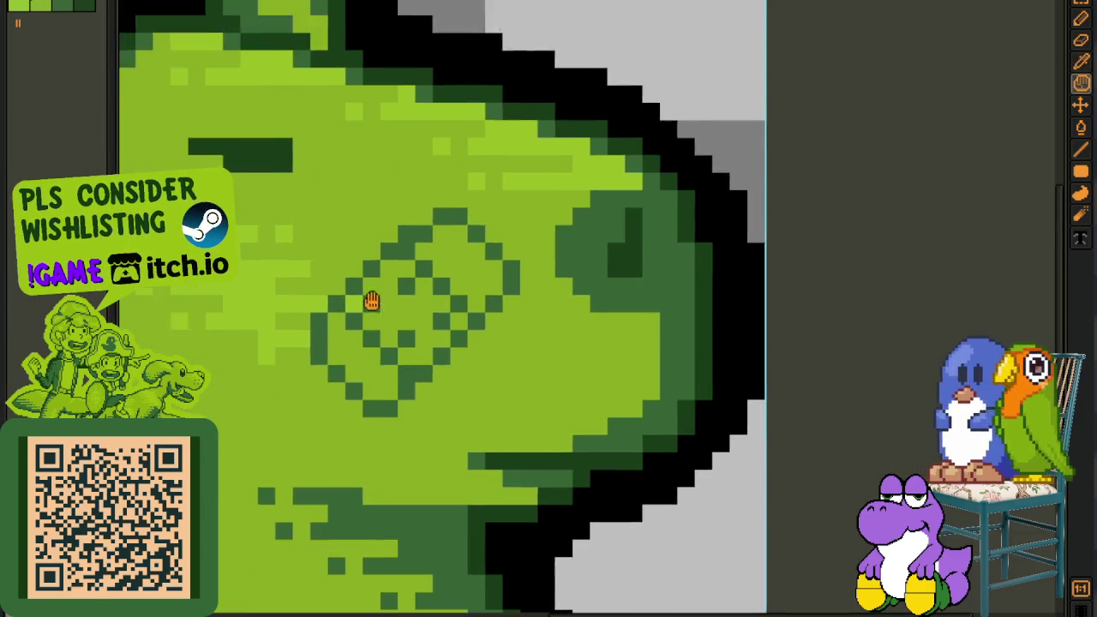
scroll(371, 301, "up", 2)
left_click(382, 296)
left_click(531, 289)
left_click(386, 436)
- Shade the lower inner bandage cells medium green
scroll(386, 437, "down", 3)
scroll(690, 417, "down", 1)
scroll(677, 407, "down", 1)
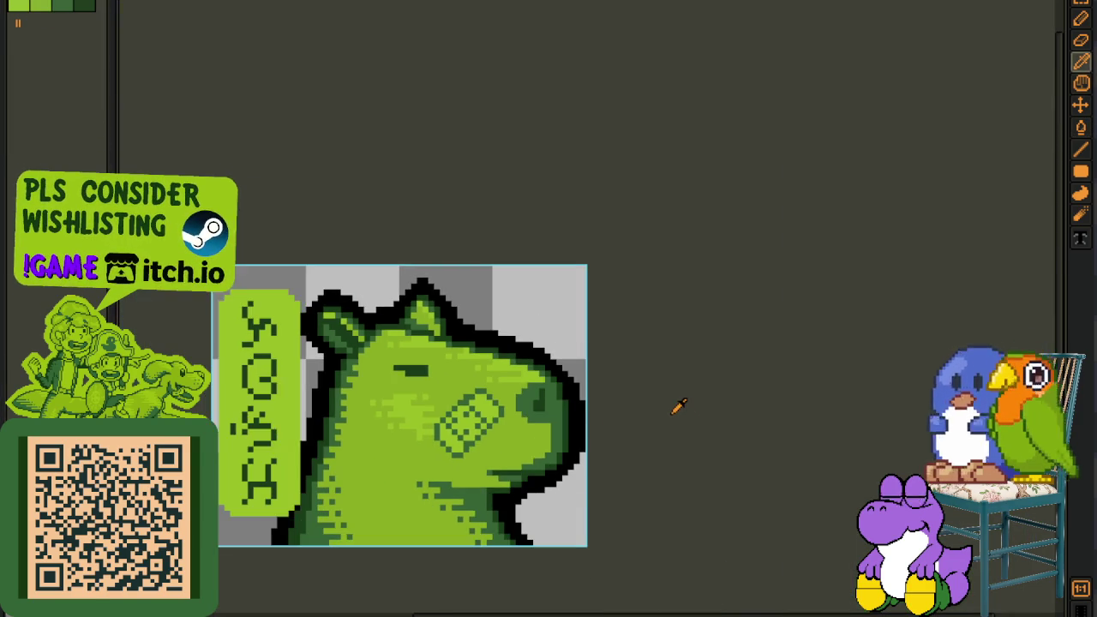
left_click_drag(677, 407, 671, 342)
scroll(671, 343, "up", 1)
scroll(620, 331, "down", 2)
scroll(623, 331, "down", 1)
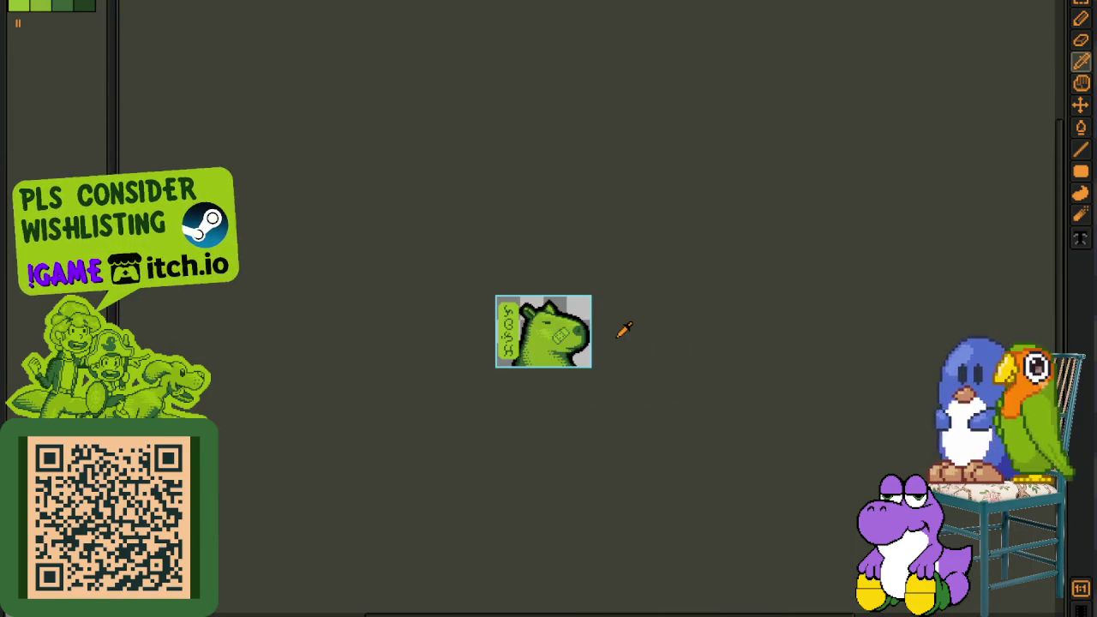
scroll(623, 329, "up", 1)
scroll(622, 327, "up", 1)
scroll(445, 257, "up", 2)
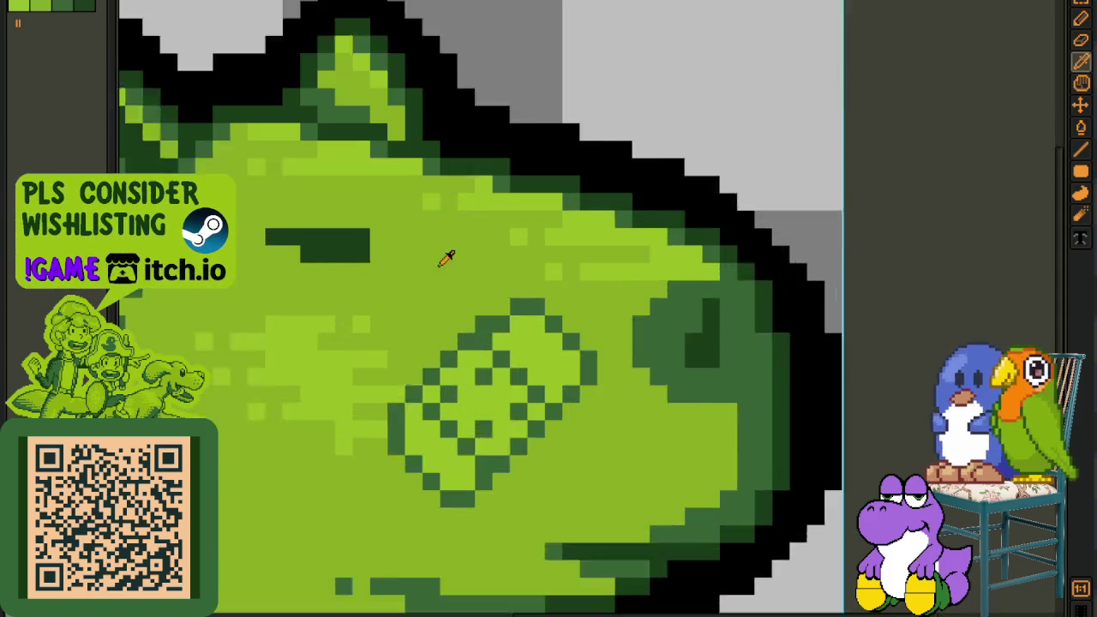
scroll(446, 257, "up", 1)
mouse_move(519, 440)
left_mouse_down()
mouse_move(480, 278)
mouse_move(523, 294)
mouse_move(553, 260)
left_mouse_up()
scroll(463, 282, "up", 2)
left_click(392, 392)
left_click(432, 355)
left_click(402, 362)
- Shade the upper and right bandage cells medium green
left_click(605, 215)
left_click(522, 191)
left_click_drag(521, 189, 526, 120)
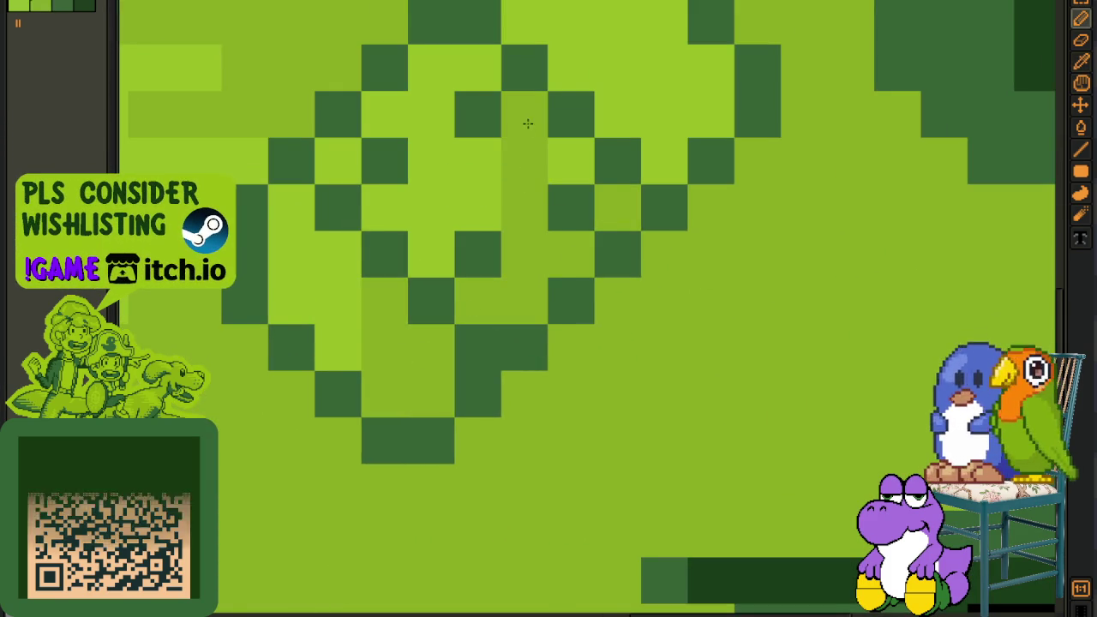
left_click(552, 165)
left_click_drag(552, 166, 582, 254)
left_click(540, 343)
mouse_move(549, 300)
left_mouse_down()
mouse_move(608, 261)
mouse_move(509, 183)
left_mouse_up()
left_click(565, 250)
left_click(508, 159)
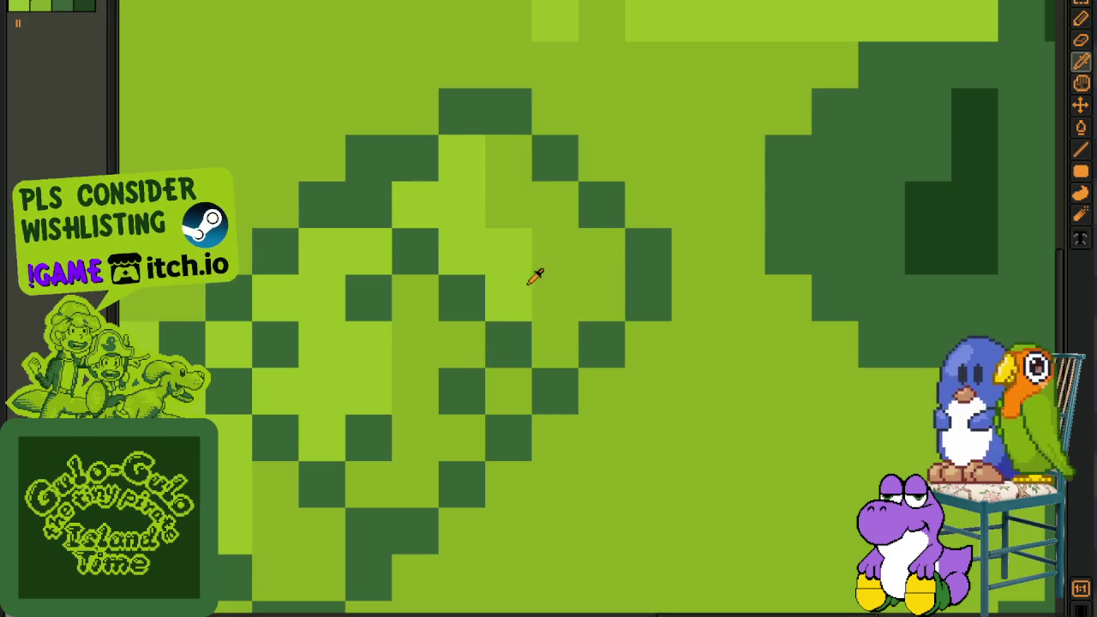
- Add light green highlights to a few bandage cells
scroll(534, 276, "down", 3)
scroll(485, 305, "up", 3)
left_click_drag(499, 269, 500, 305)
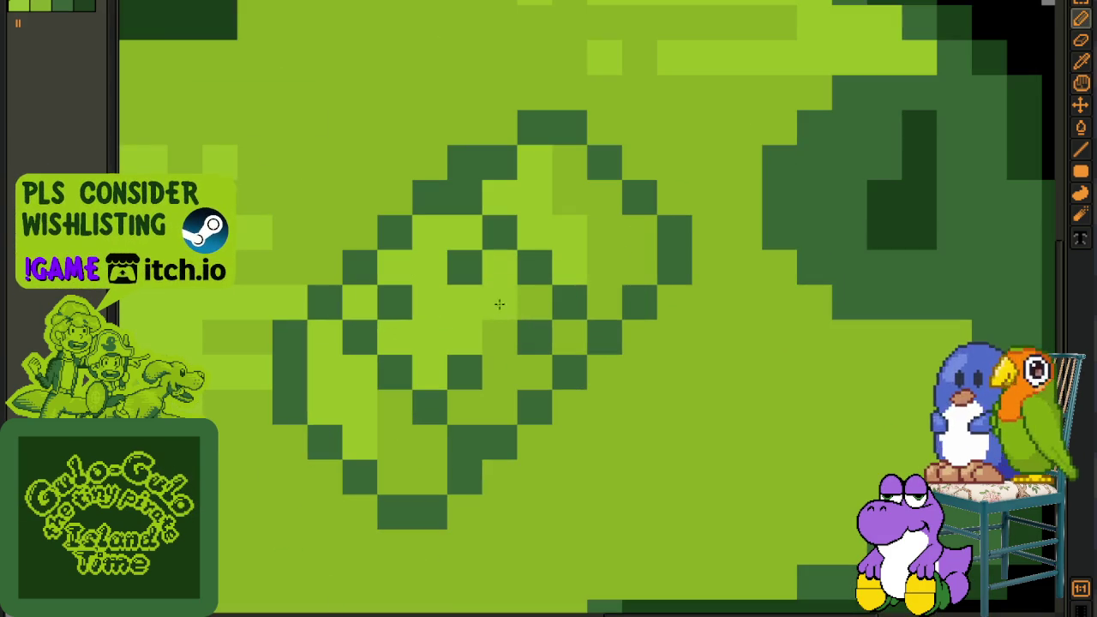
left_click(568, 201)
left_click(587, 231)
- With the pencil, move the bandage's top corner pixels up, covering stray dark pixels light green
scroll(588, 230, "down", 3)
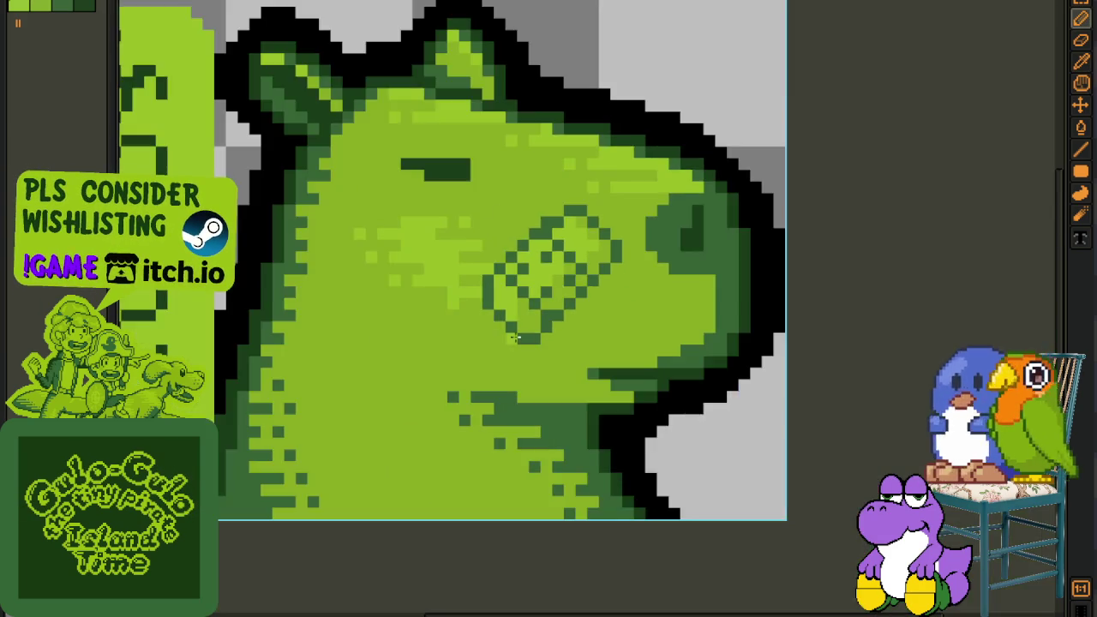
scroll(533, 266, "up", 3)
scroll(530, 287, "down", 5)
key("b")
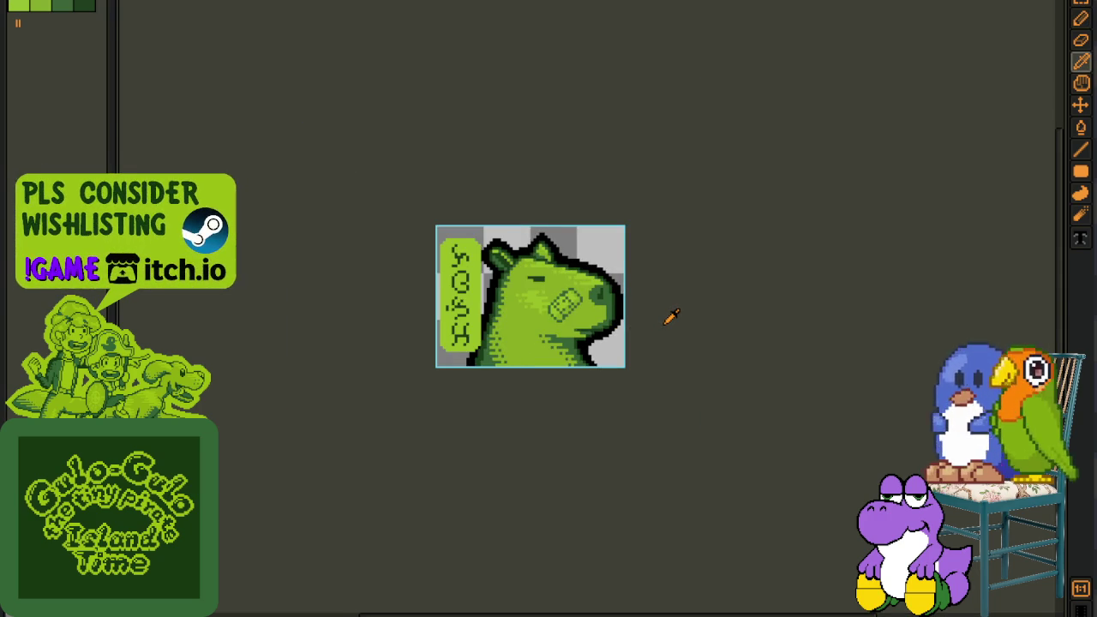
scroll(652, 296, "up", 1)
scroll(642, 274, "up", 2)
scroll(641, 265, "up", 2)
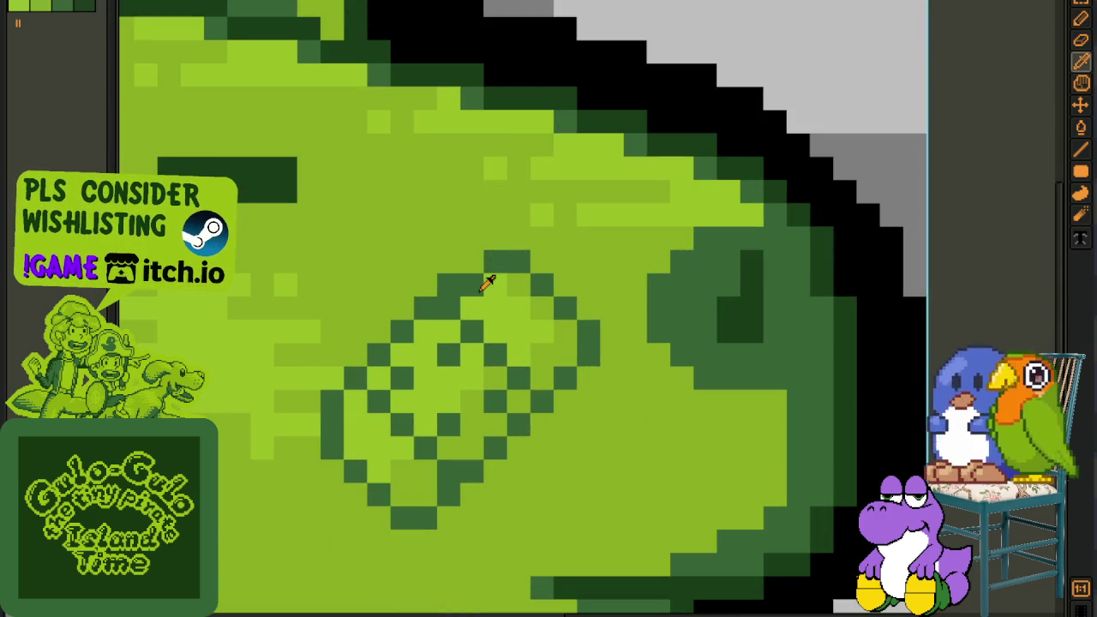
right_click(472, 284)
right_click(495, 262)
left_click(495, 261)
left_click(471, 261)
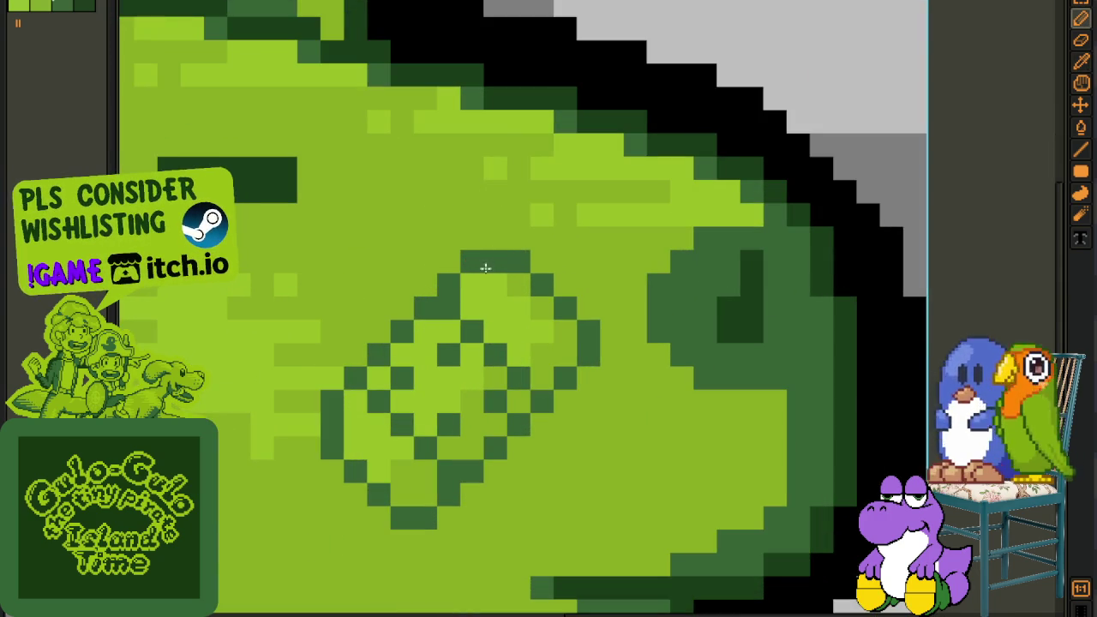
right_click(495, 261)
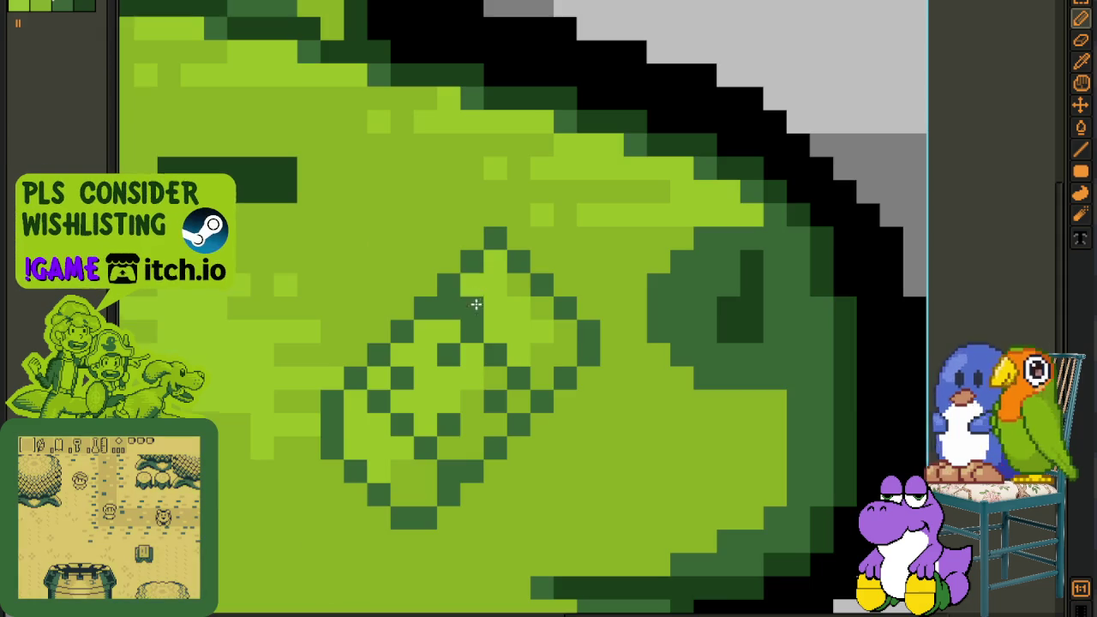
- Review the shaded bandage and save the portrait file
scroll(541, 334, "down", 5)
scroll(540, 336, "down", 2)
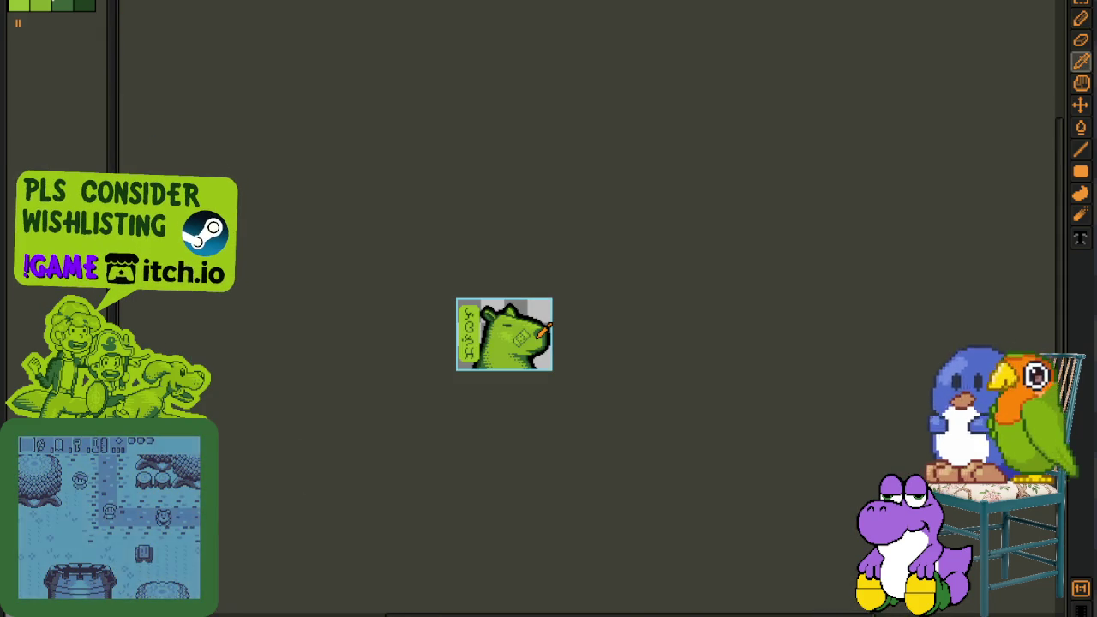
scroll(504, 317, "up", 3)
scroll(531, 308, "up", 2)
scroll(566, 313, "up", 1)
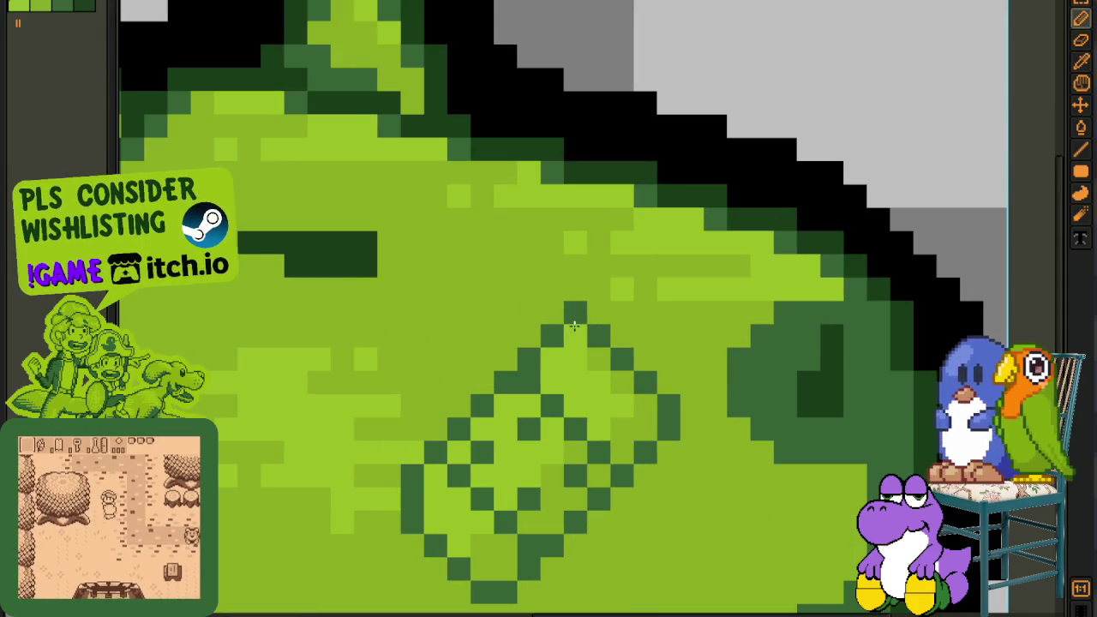
scroll(514, 360, "down", 3)
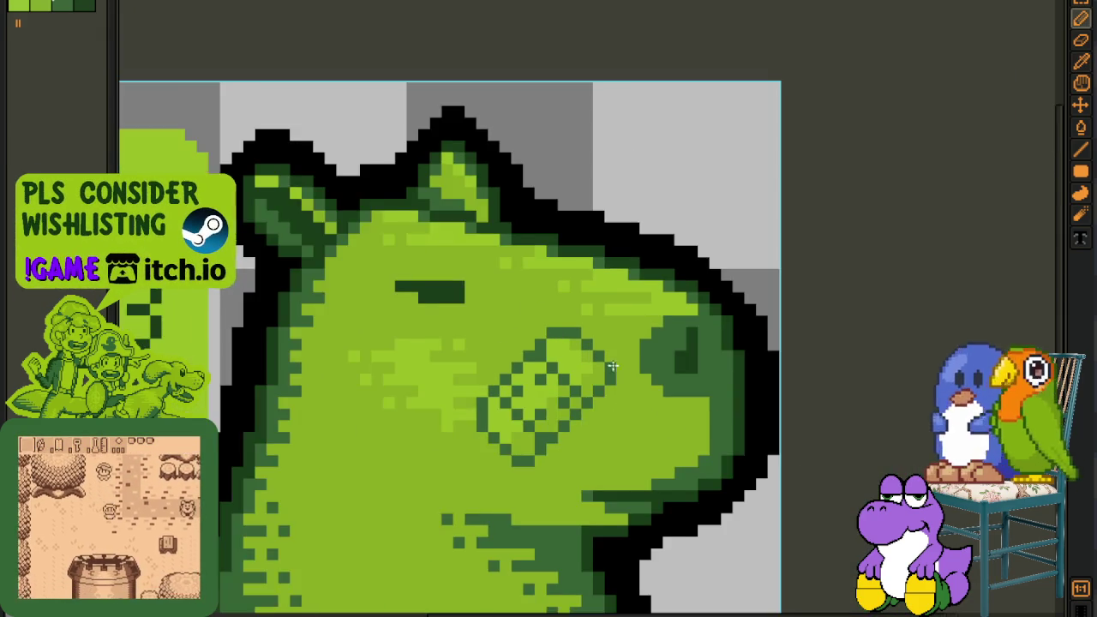
scroll(613, 300, "down", 1)
scroll(565, 334, "up", 2)
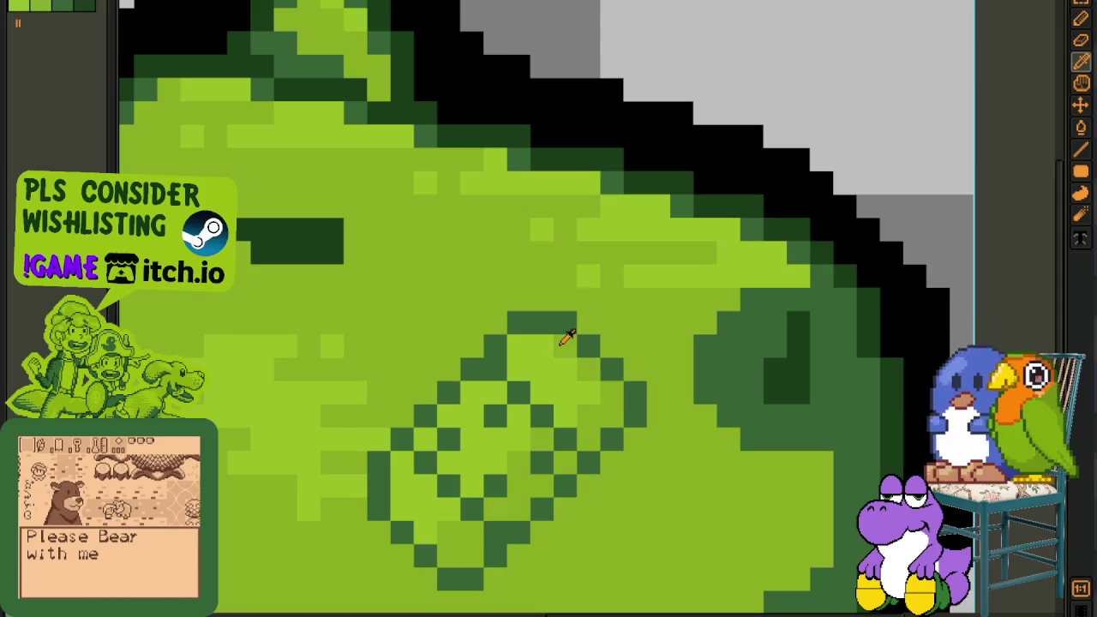
scroll(551, 341, "down", 3)
key("ctrl+s")
- Show the timeline and open Layer 1's Layer Properties to rename it
key("space")
left_click_drag(834, 393, 744, 316)
key("Tab")
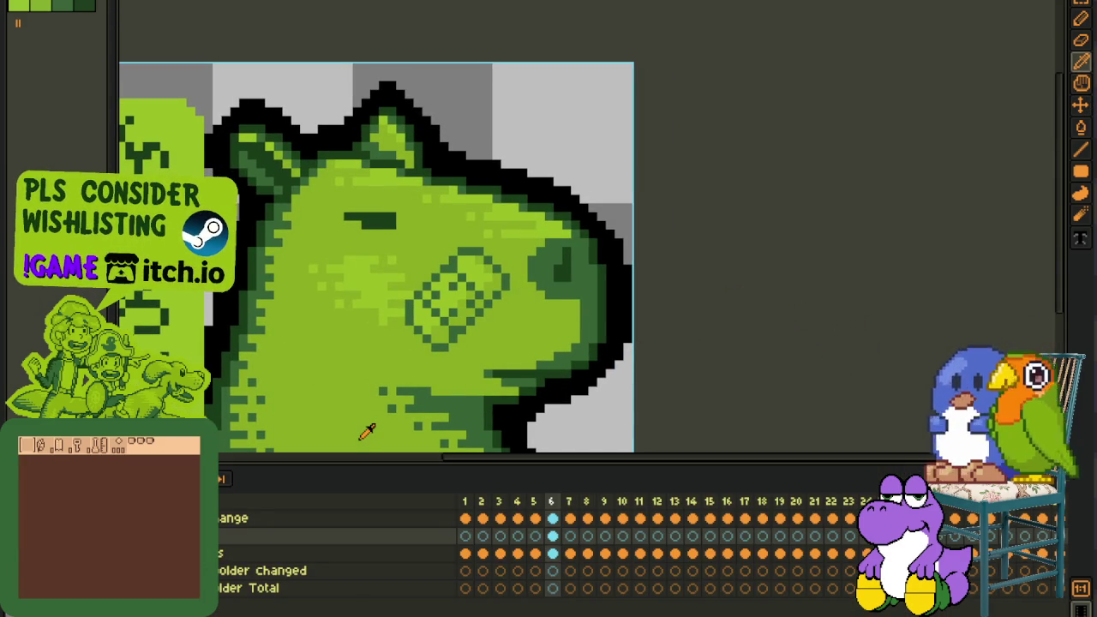
double_click(329, 534)
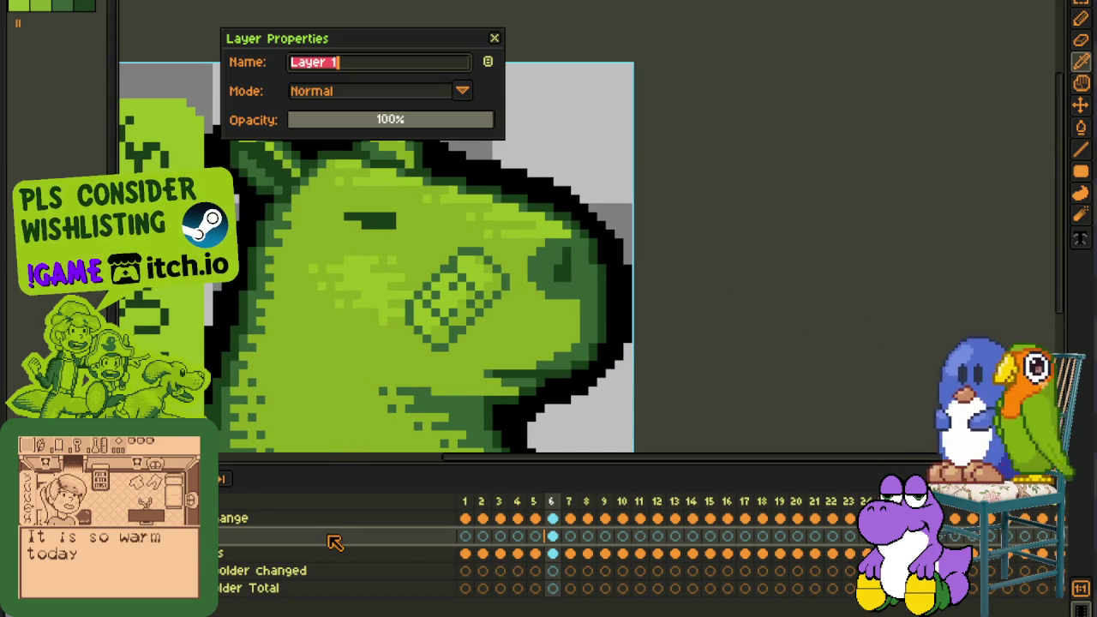